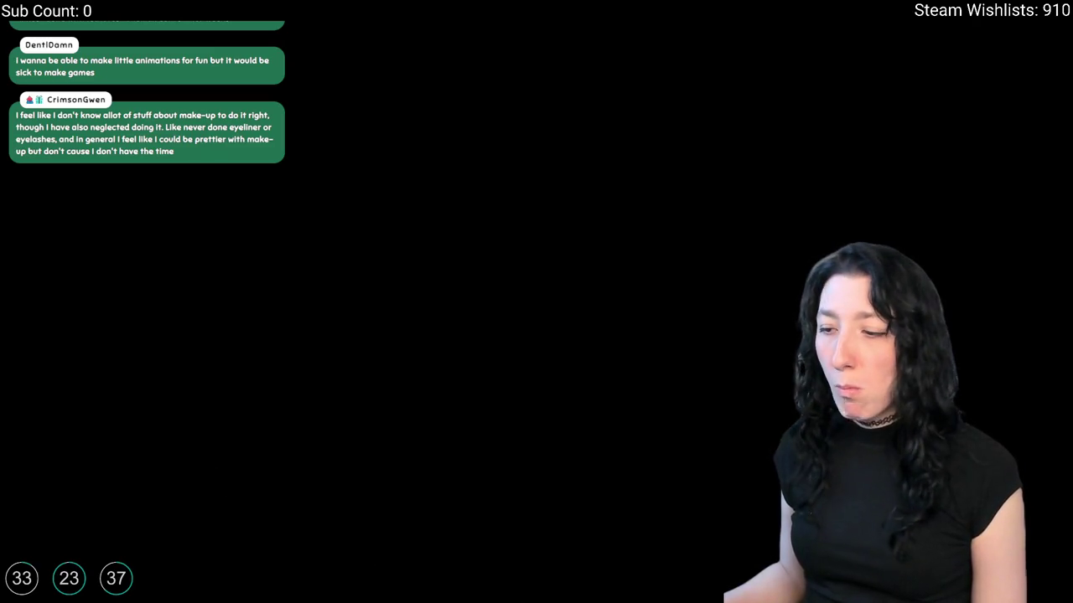
- Scroll the outfit draw code down to the vest, backpack and face draw_sprite calls (lines 103–124)
mouse_move(584, 600)
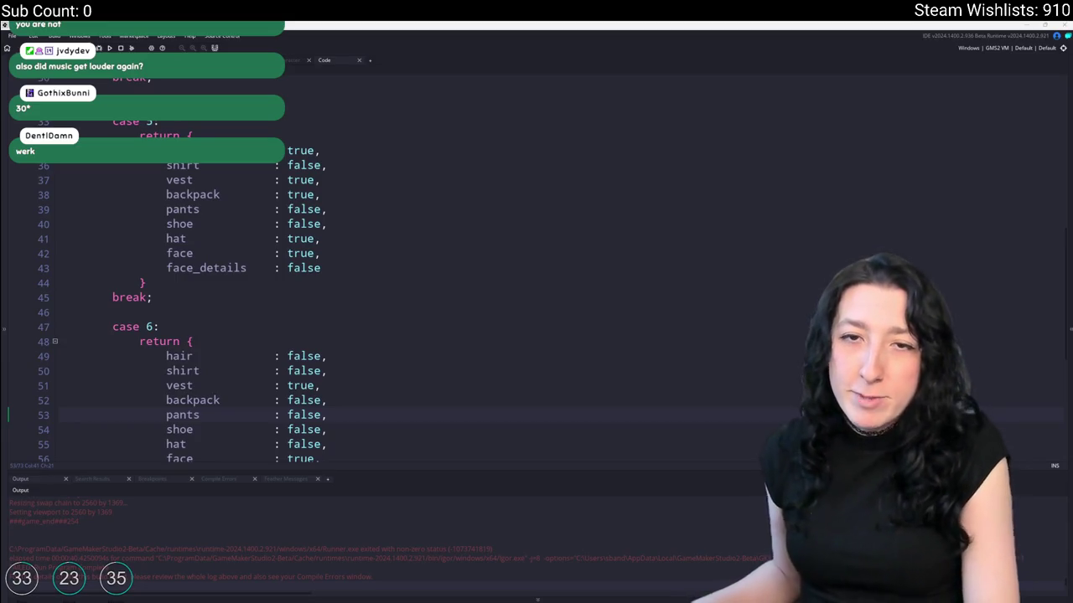
scroll(439, 269, down, 20)
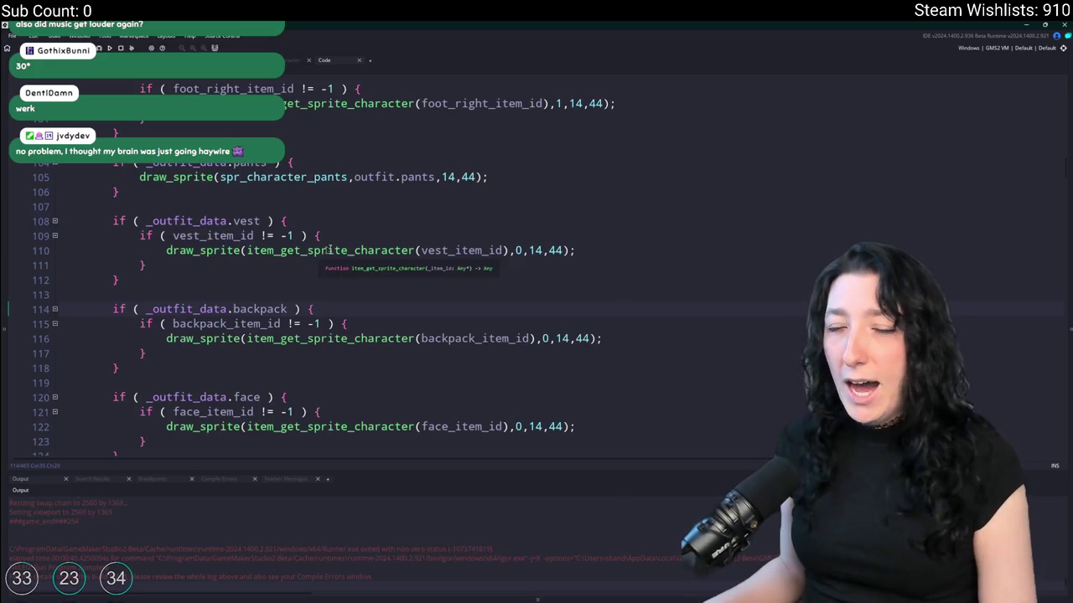
- Inspect the pants and vest draw_sprite lines and their _outfit_data checks
click(526, 176)
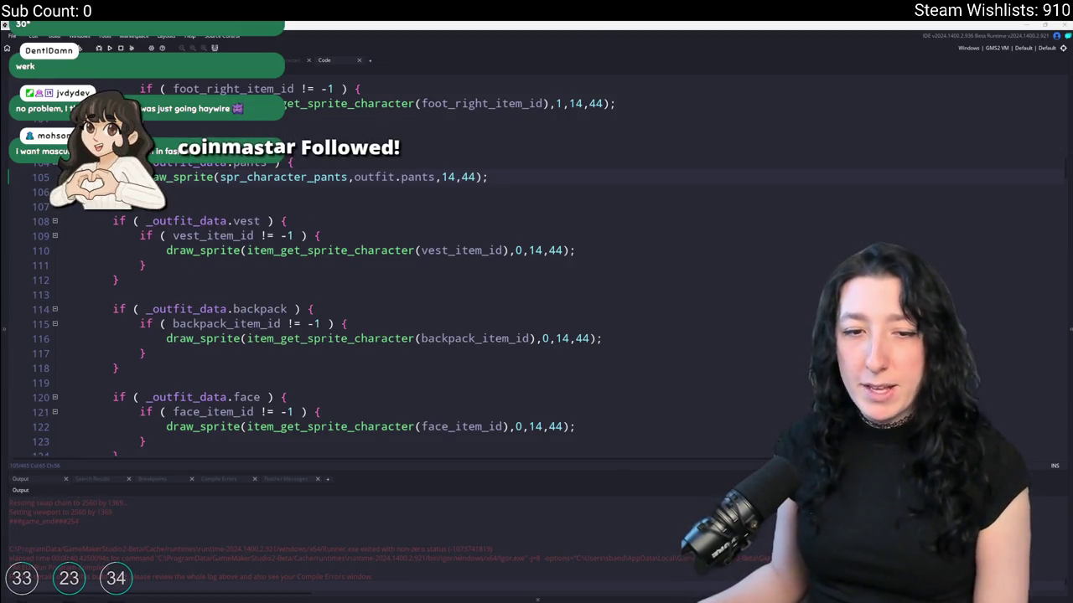
scroll(747, 297, up, 2)
click(747, 314)
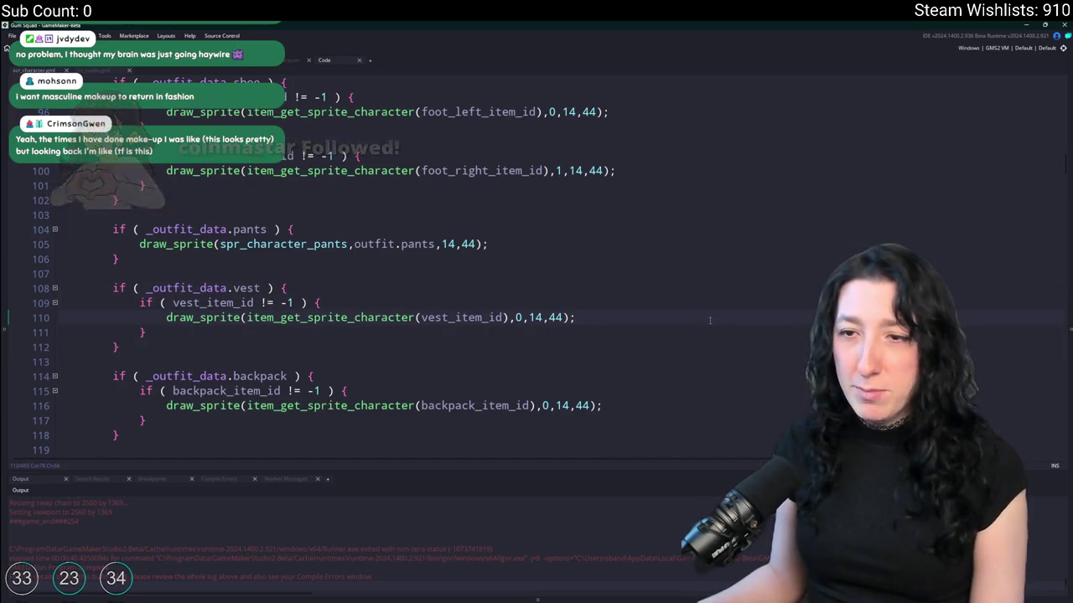
scroll(658, 317, up, 10)
scroll(591, 304, down, 7)
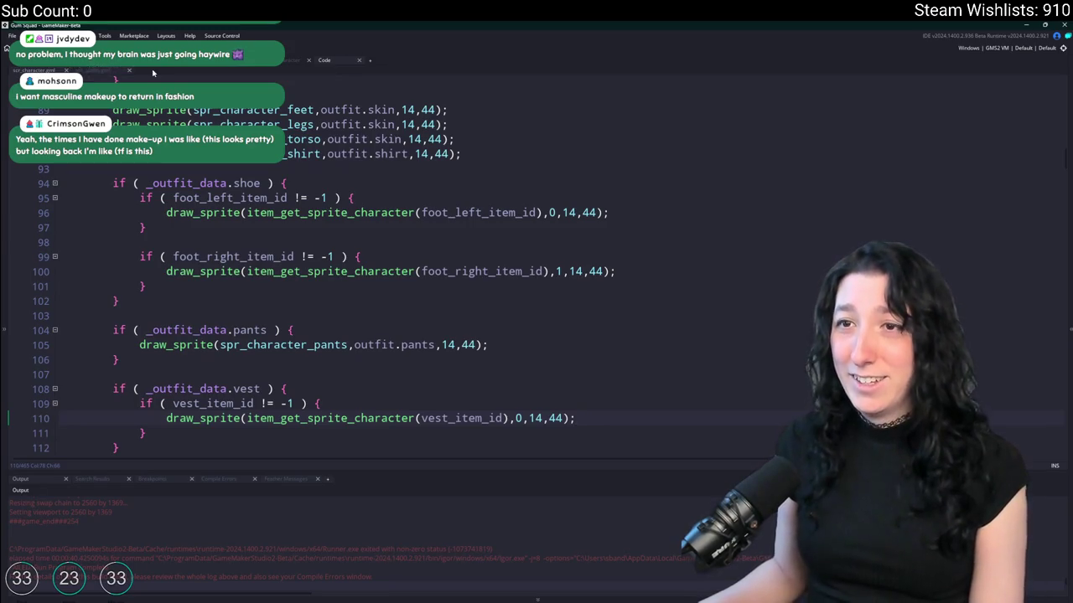
- Cycle through the open script tabs and come back to the outfit drawing script
click(97, 70)
click(33, 71)
click(97, 70)
key(ctrl+Tab)
key(ctrl+Tab)
key(ctrl+Tab)
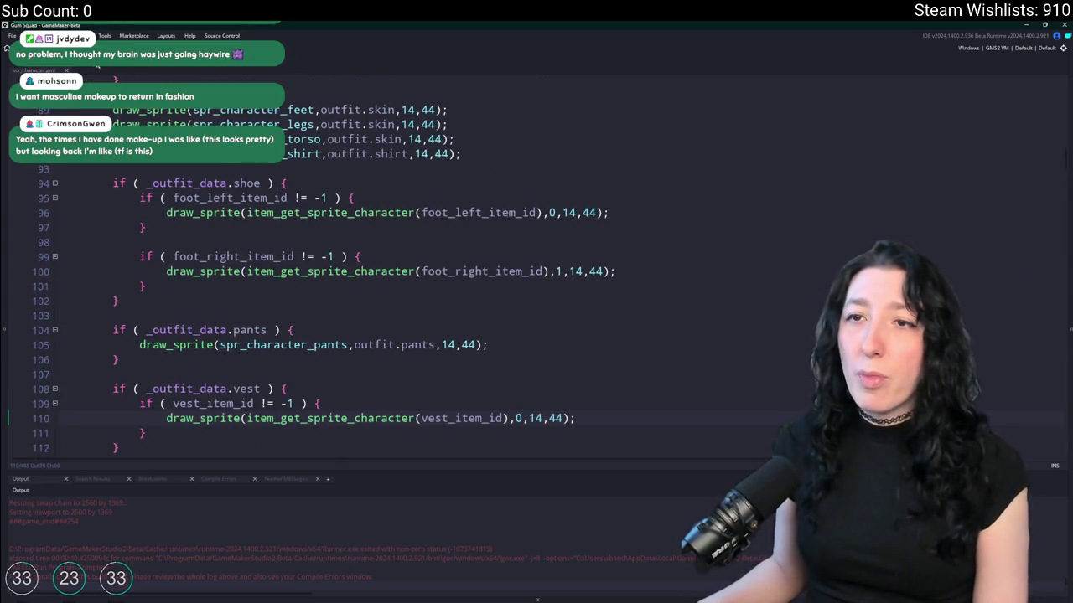
key(ctrl+Tab)
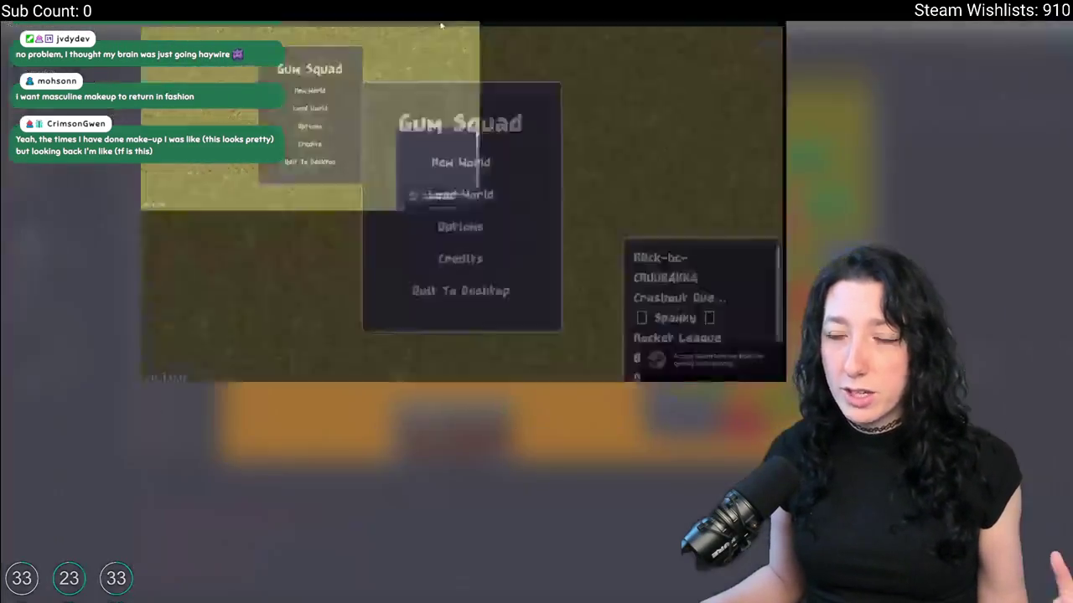
- Create a new world lobby, load in and bring up character customization
click(536, 242)
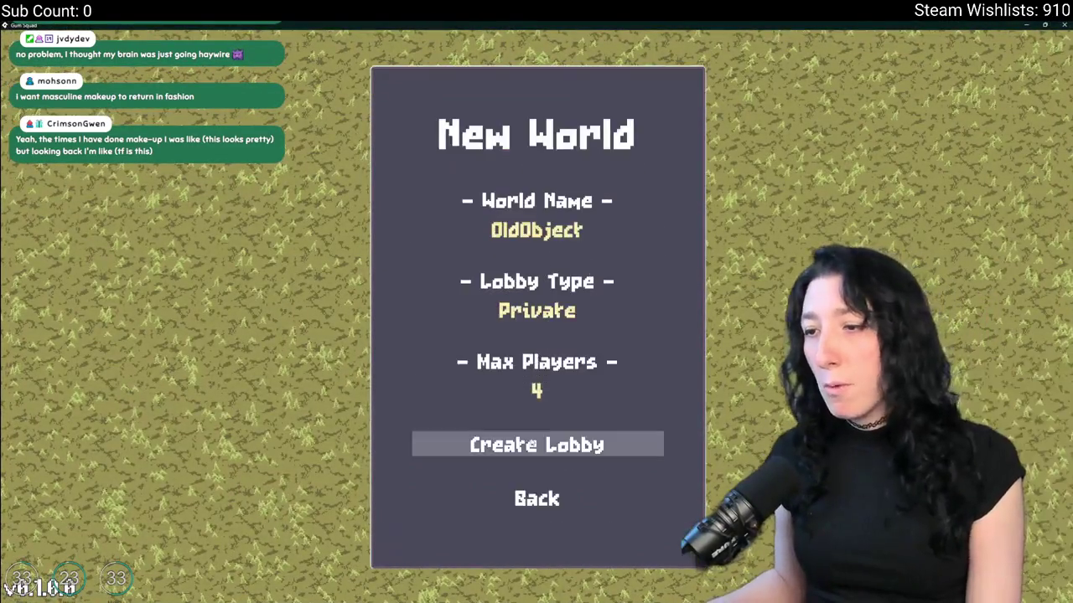
click(563, 450)
key(Tab)
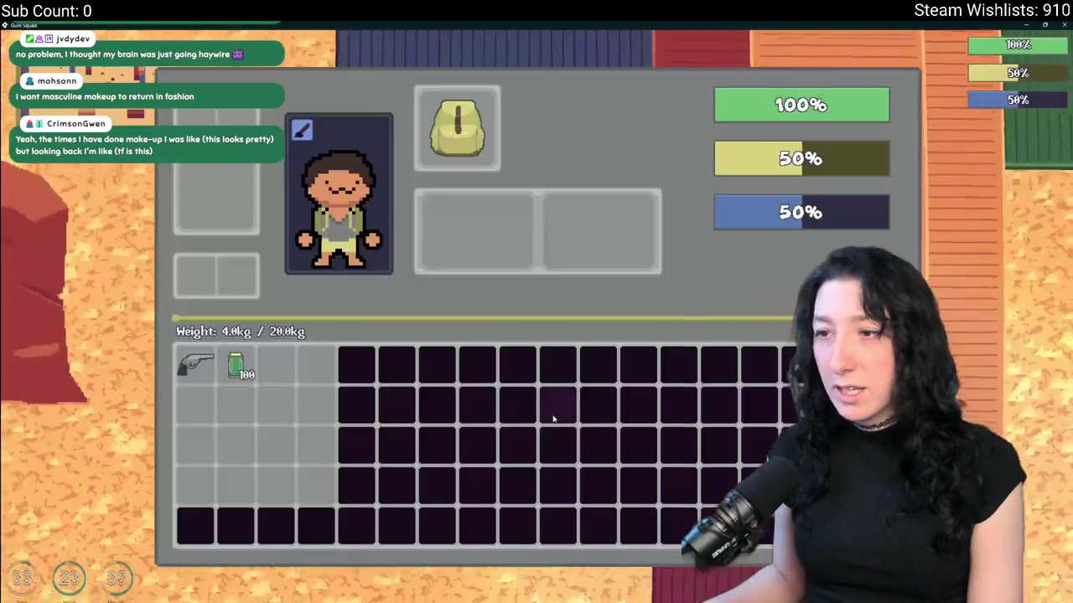
key(Tab)
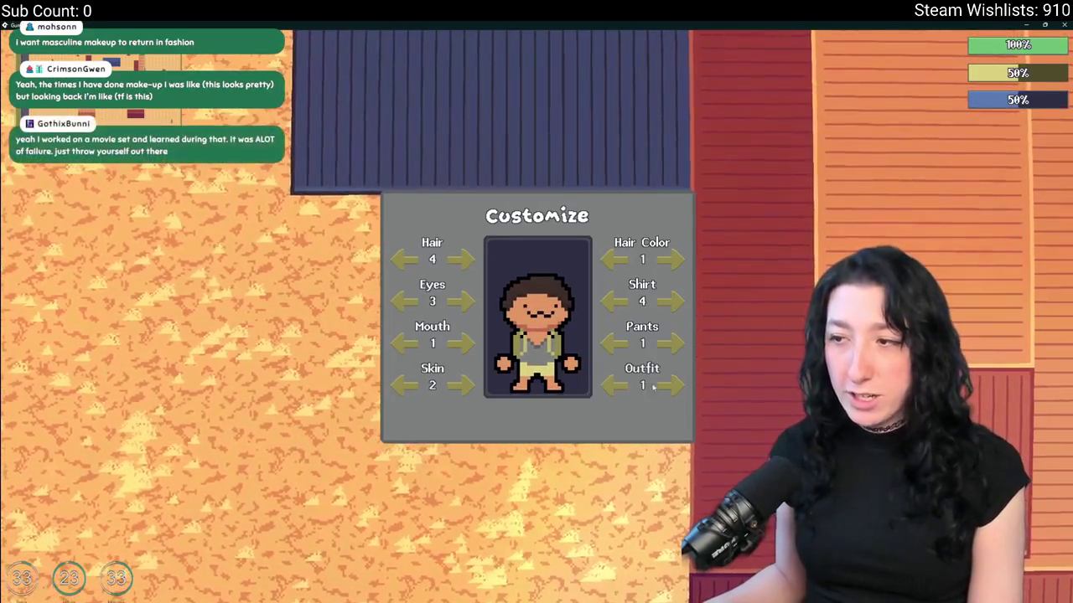
- Cycle through the outfits, previewing the cowboy look, and settle on Outfit 6
click(670, 385)
click(670, 386)
click(670, 386)
click(670, 385)
click(670, 385)
click(670, 385)
click(671, 386)
click(619, 387)
click(616, 386)
click(616, 386)
click(670, 385)
click(670, 386)
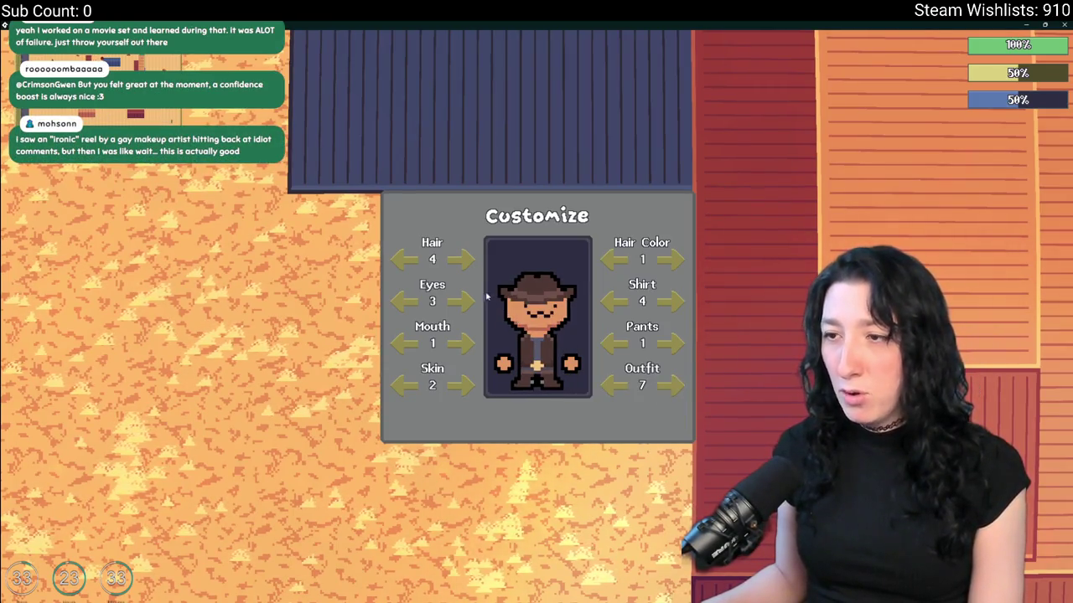
- Set Hair 8, blonde Hair Color 2 and Shirt 5
click(460, 260)
click(460, 260)
click(460, 260)
click(460, 260)
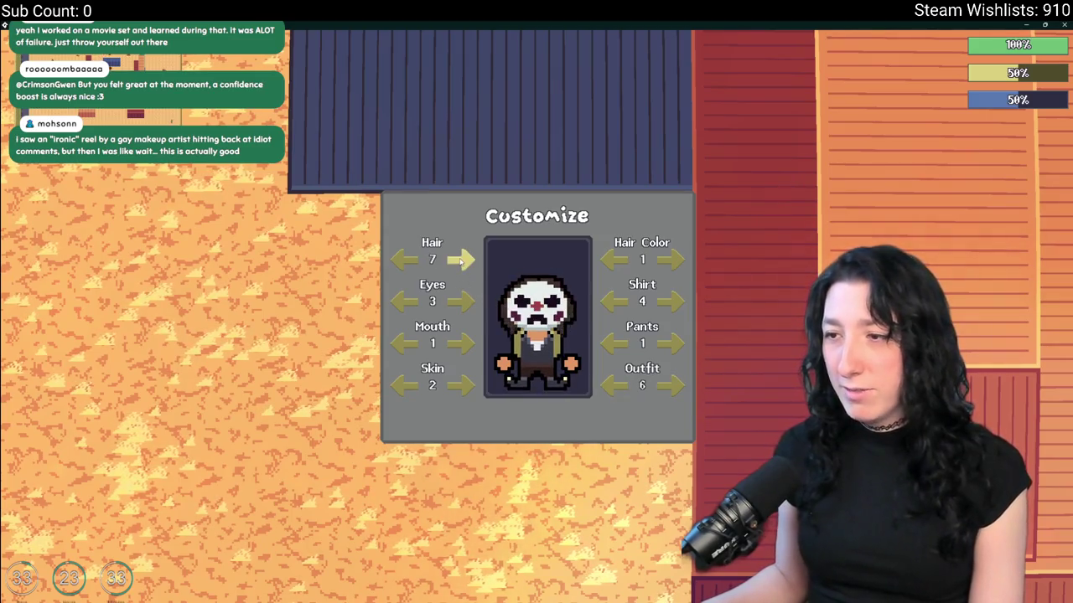
click(670, 260)
click(670, 301)
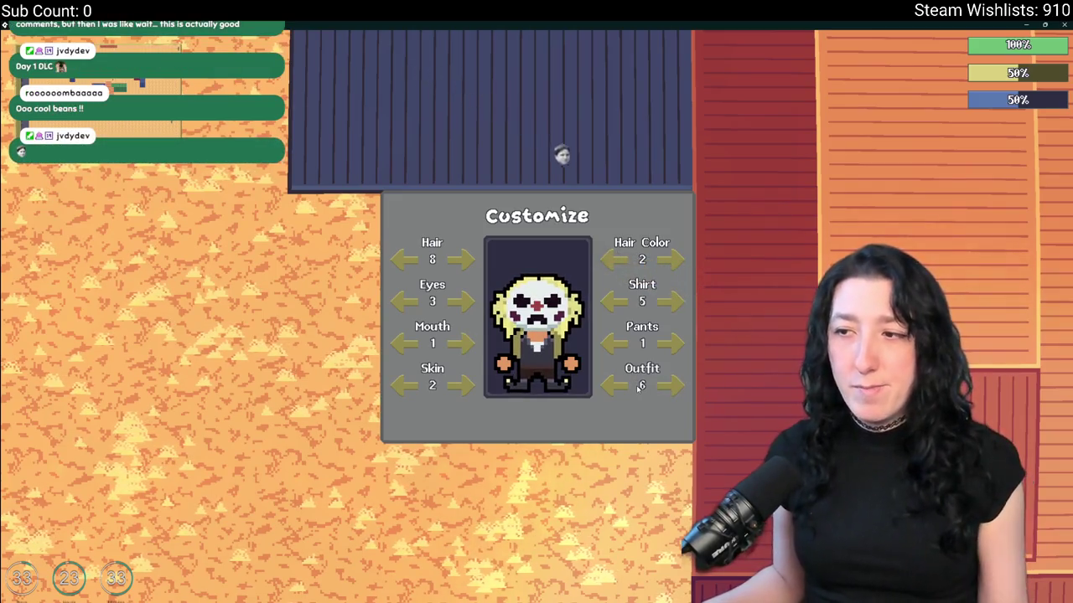
- Close customization and inventory, then walk through the desert past the containers and around the rock
key(Tab)
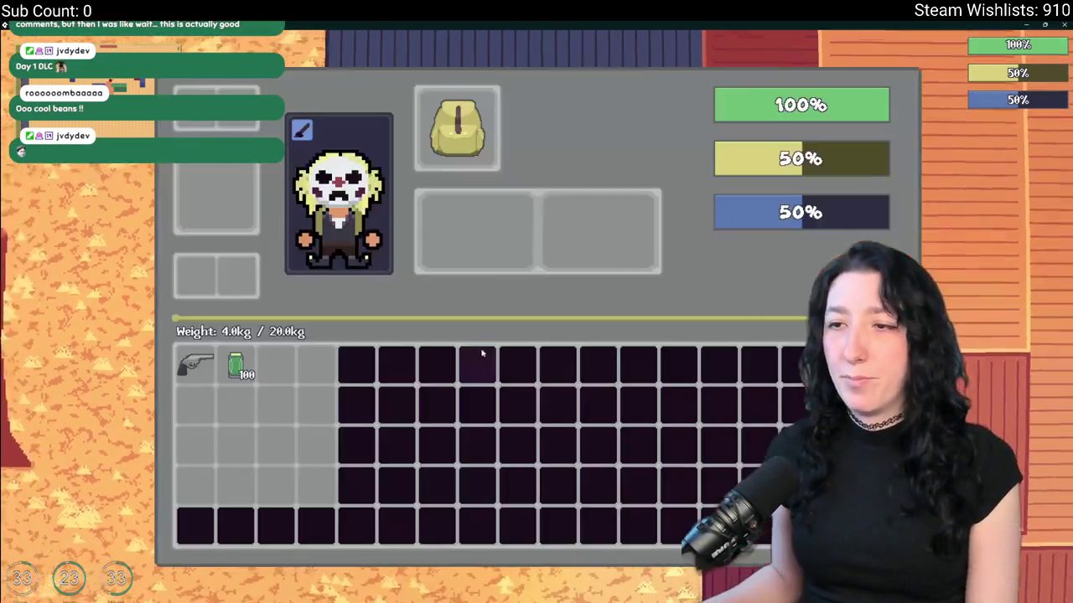
key(Tab)
key(a)
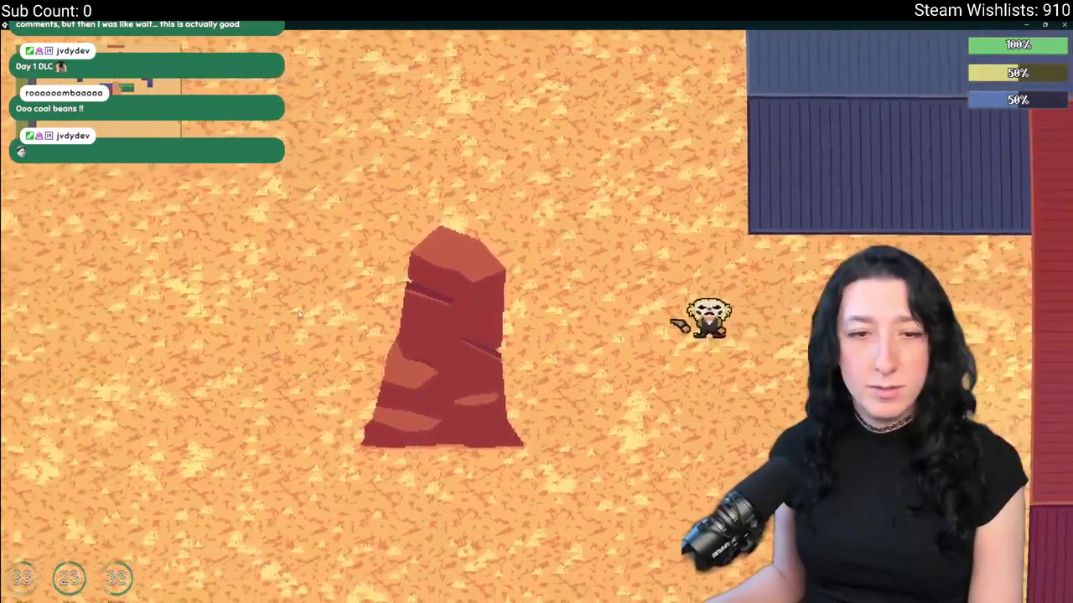
key(d)
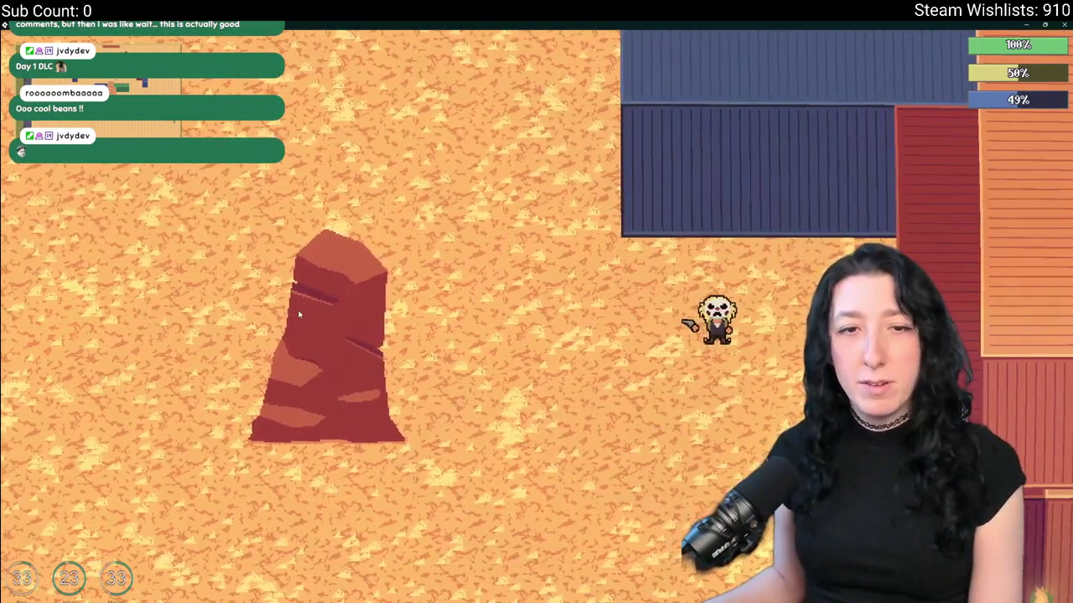
key(d)
key(s)
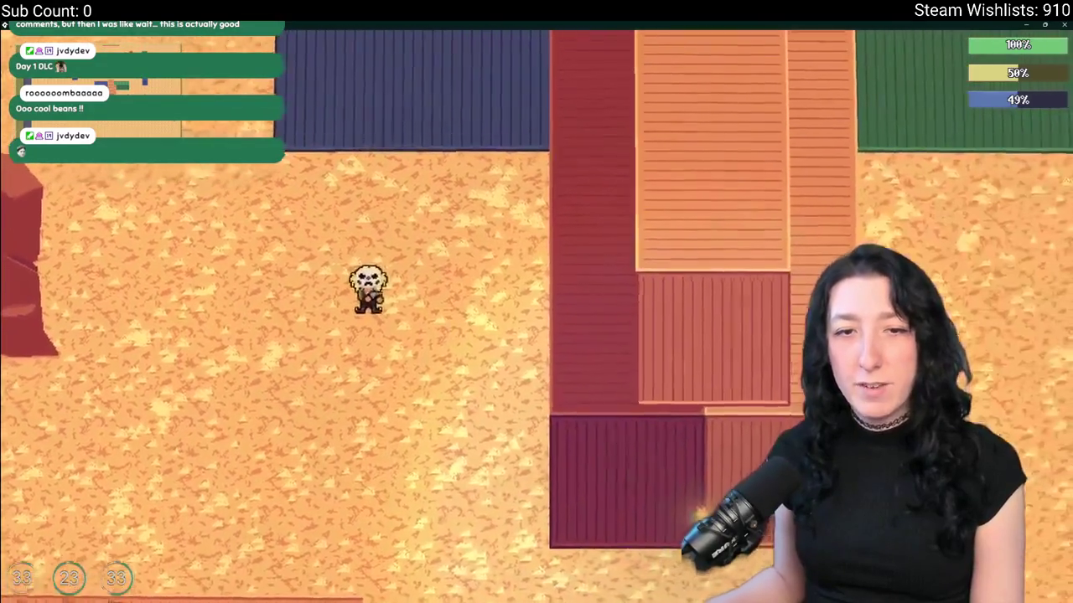
key(d)
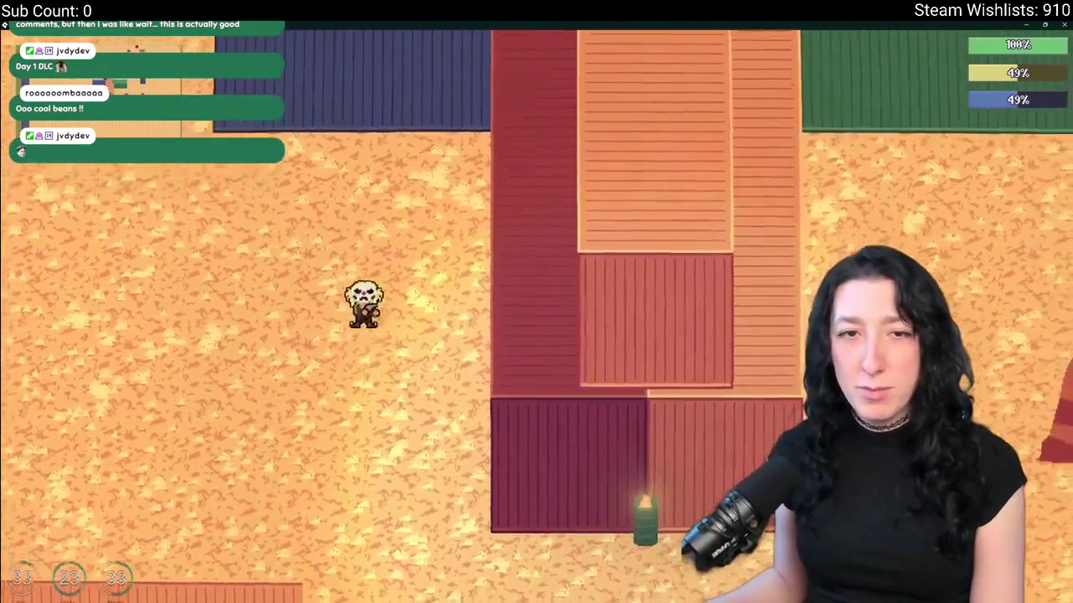
key(a)
key(d)
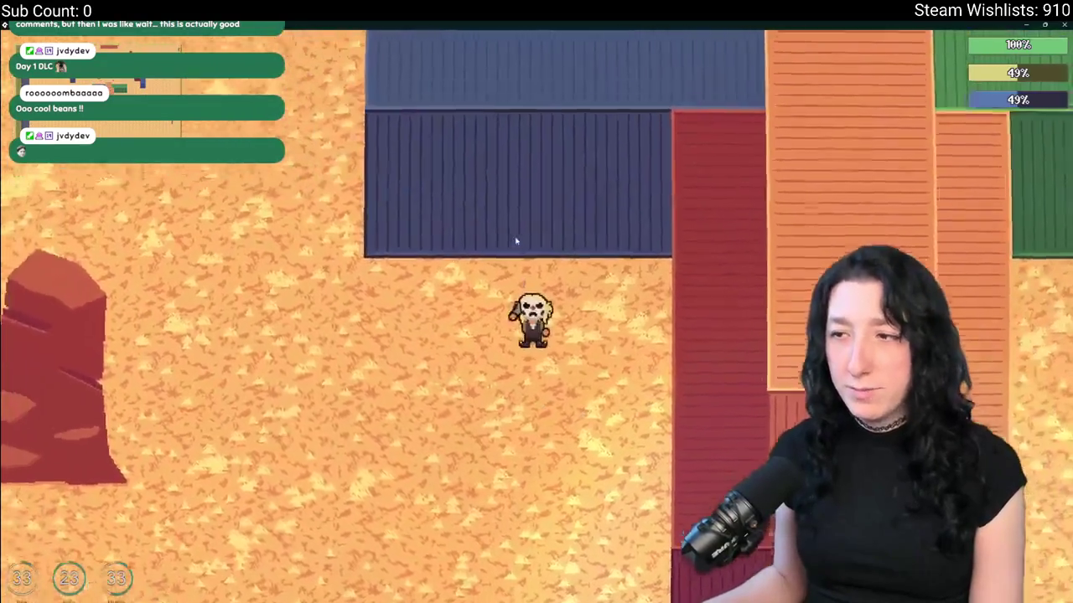
key(w)
key(s)
key(w)
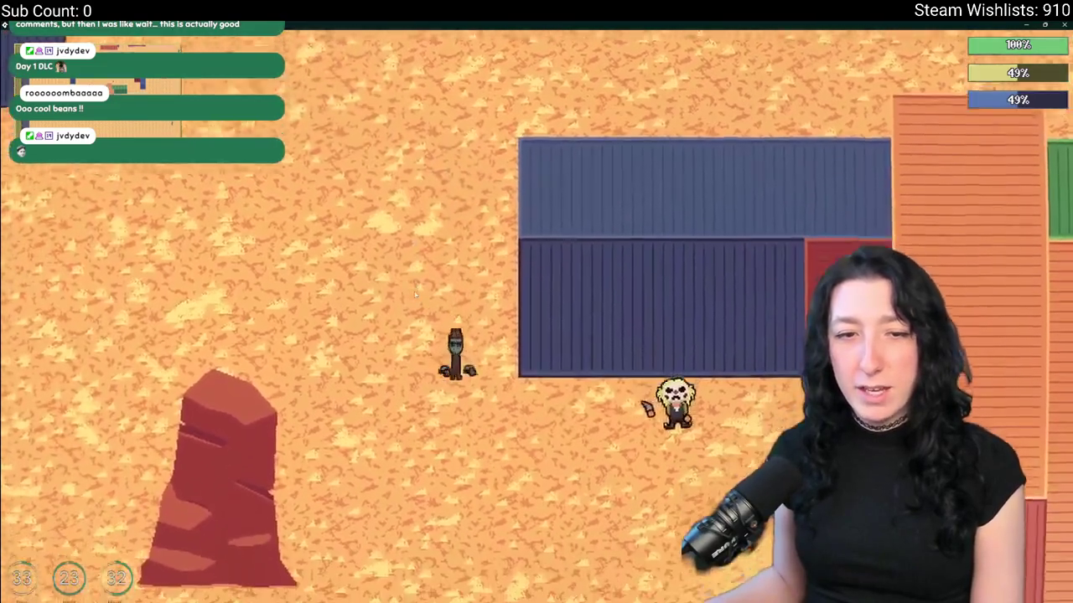
key(a)
key(s)
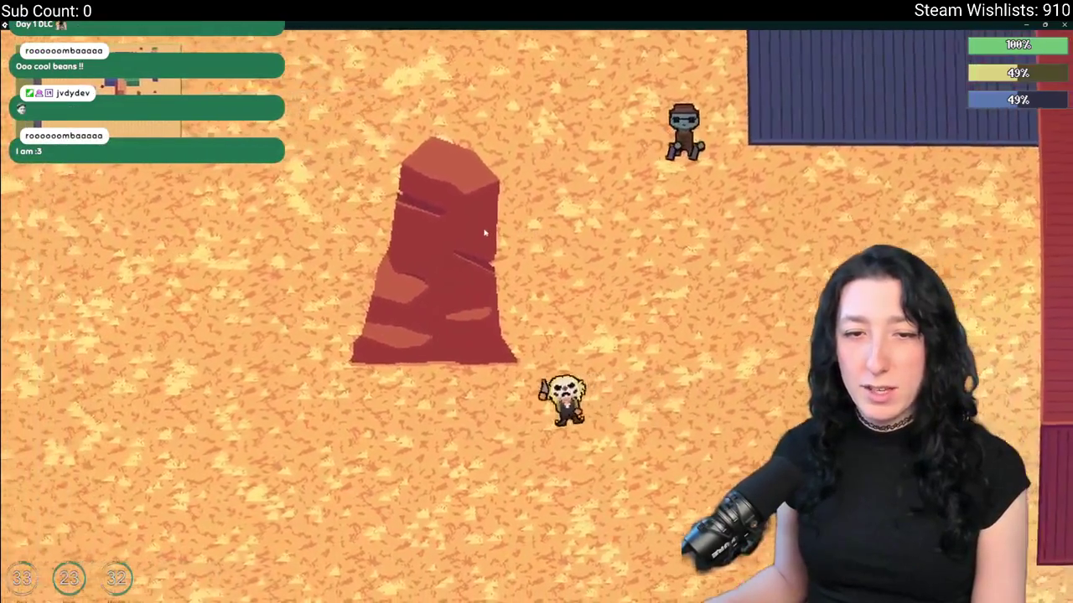
key(a)
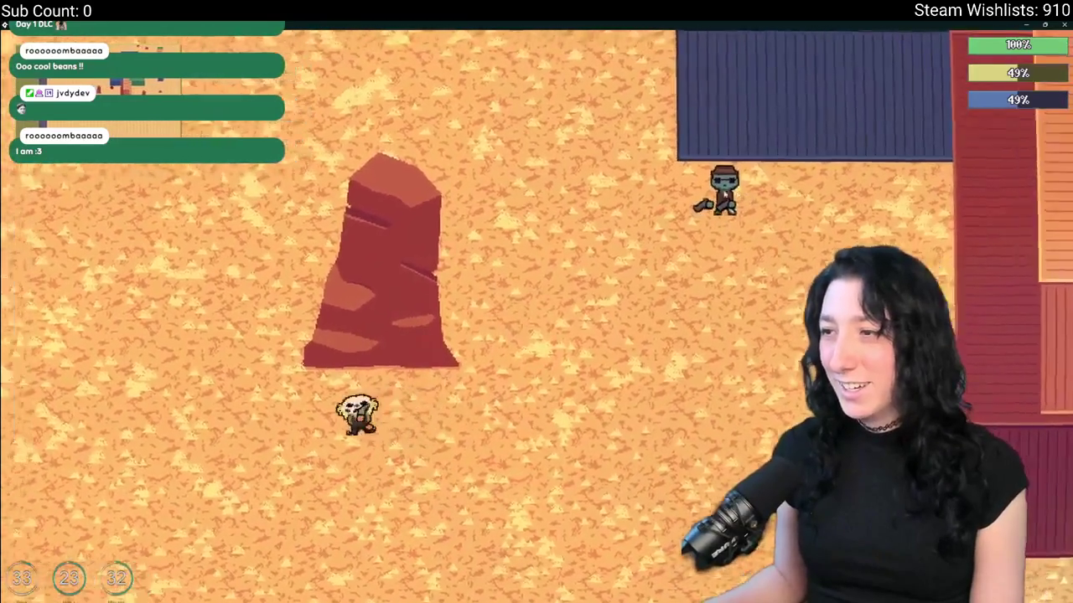
key(Escape)
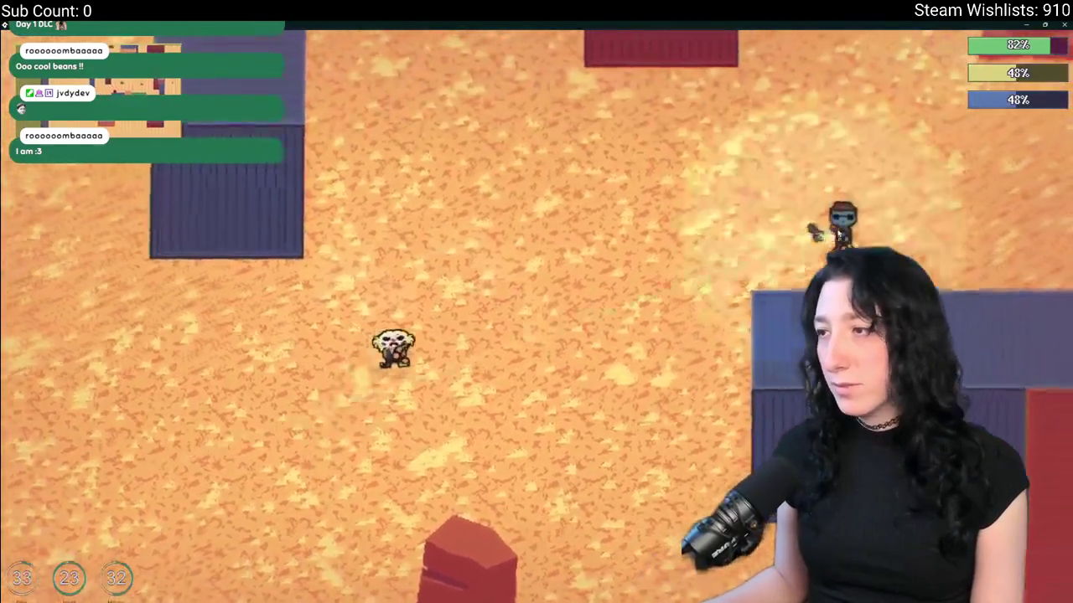
- Keep roaming the desert, checking the inventory, and fight the enemy until All Gummed Up
key(w)
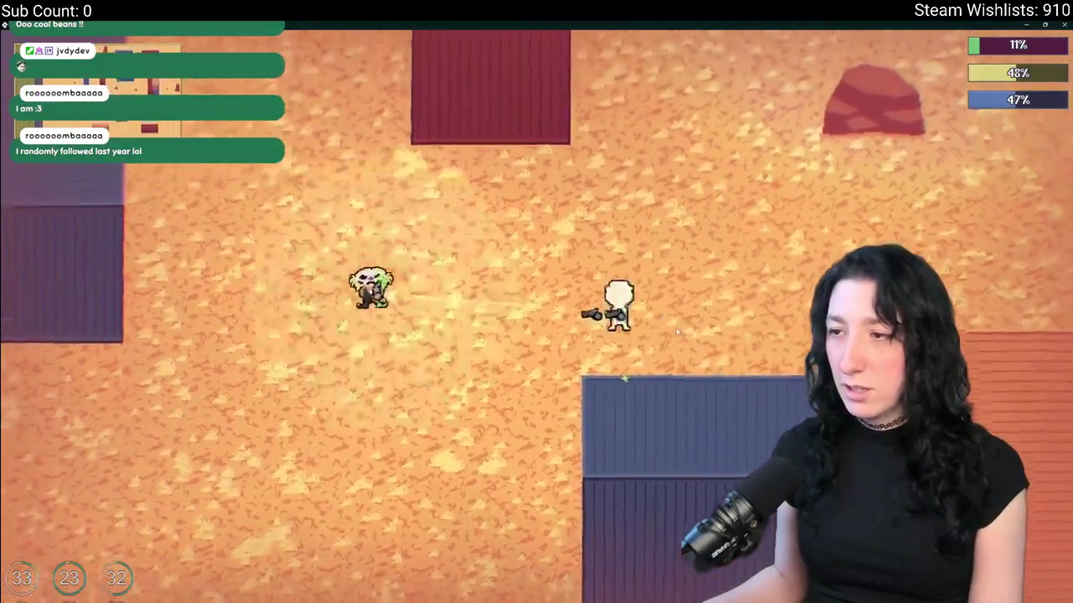
key(d)
key(s)
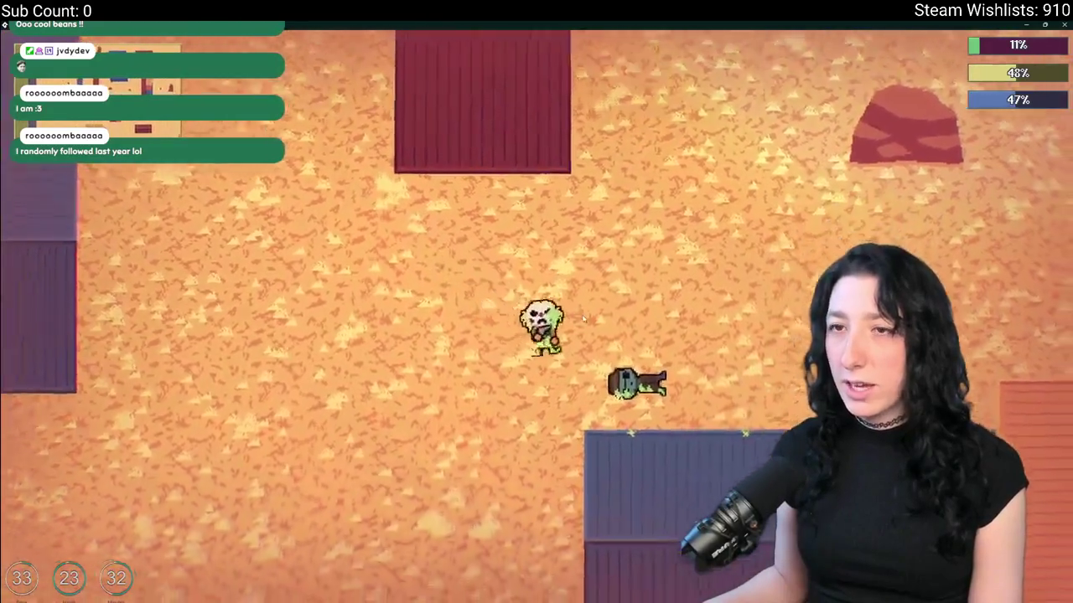
key(Tab)
key(Tab)
key(d)
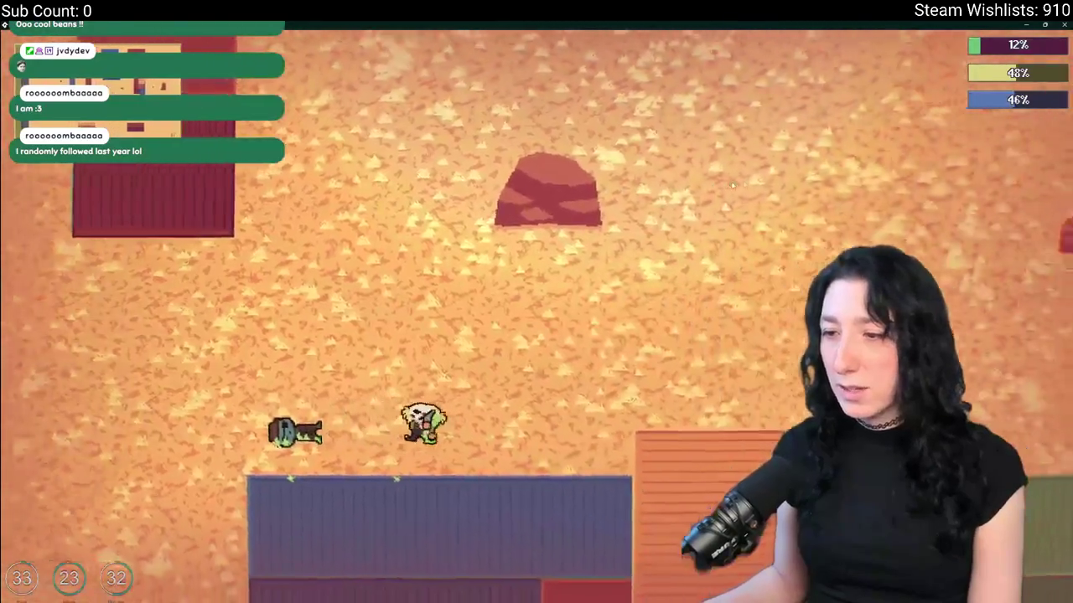
key(w)
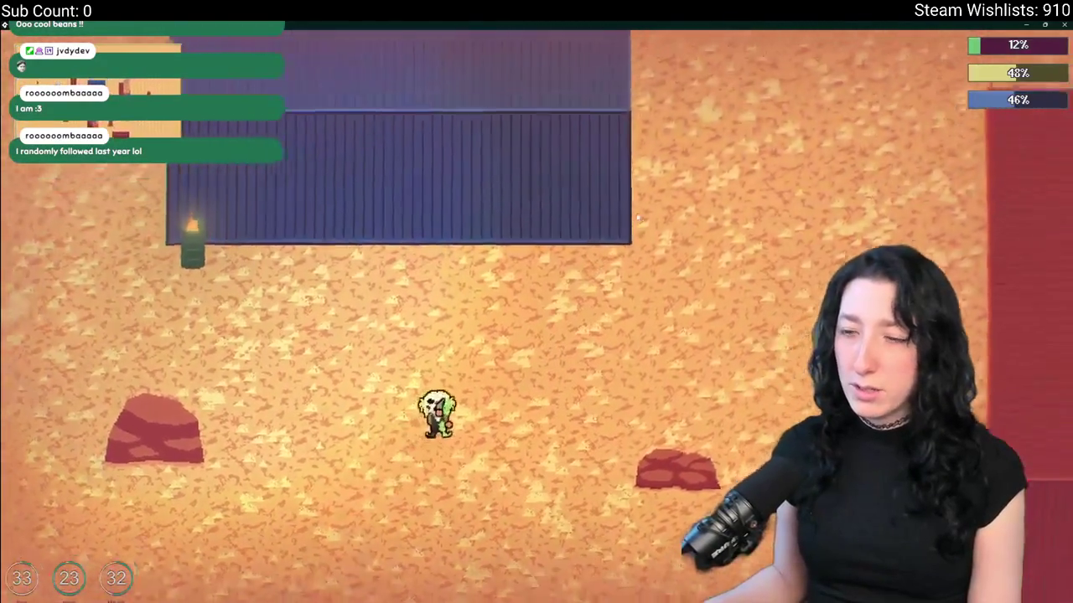
key(d)
key(s)
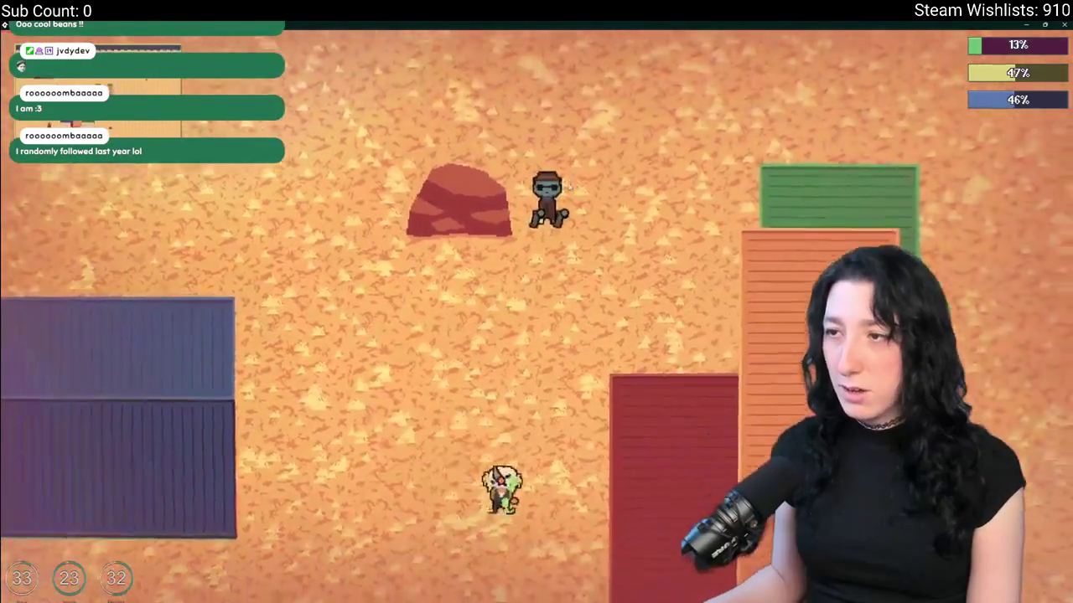
key(s)
key(a)
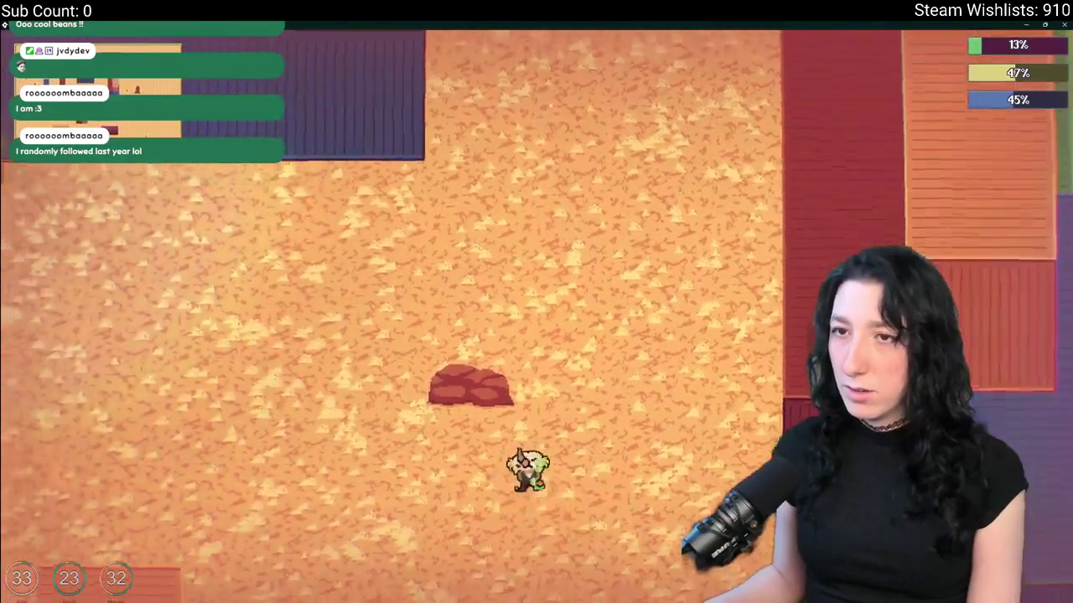
key(w)
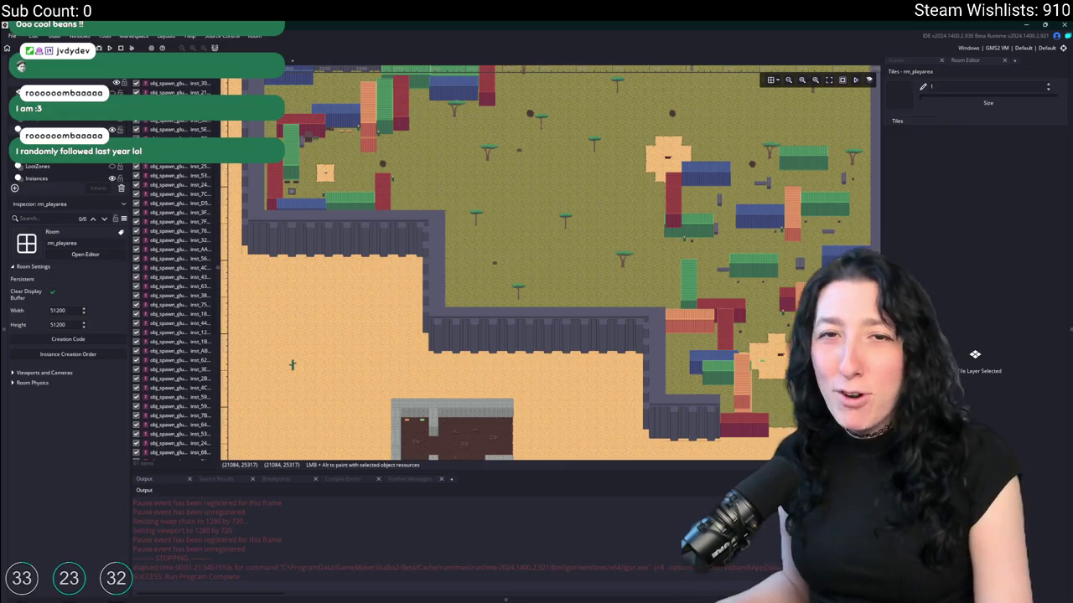
- Zoom the room editor out to show all of rm_playarea with its surrounding desert
scroll(492, 258, up, 3)
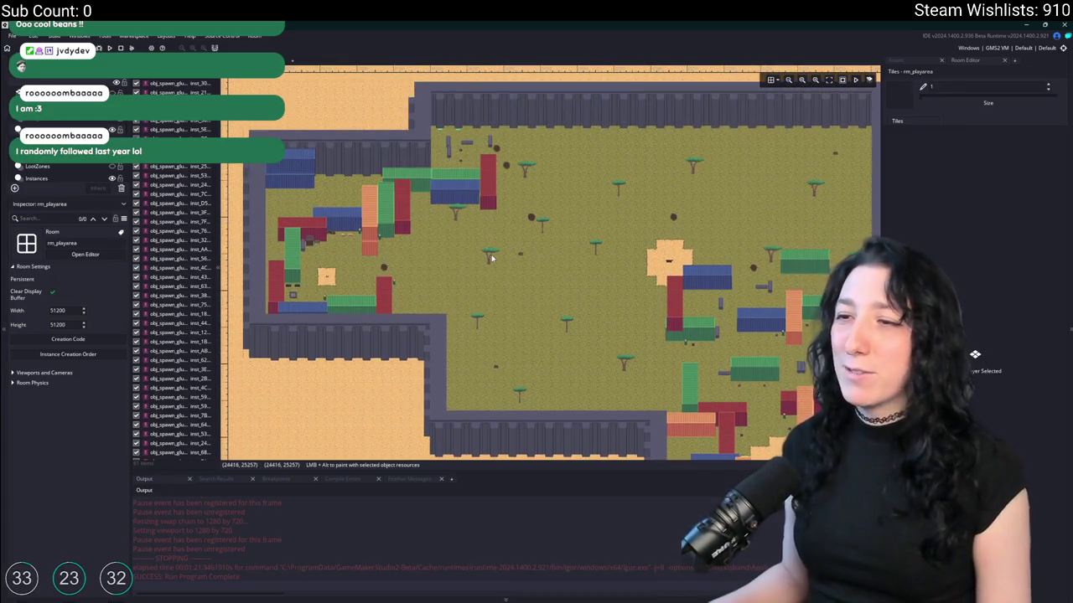
scroll(492, 258, down, 1)
scroll(499, 261, down, 1)
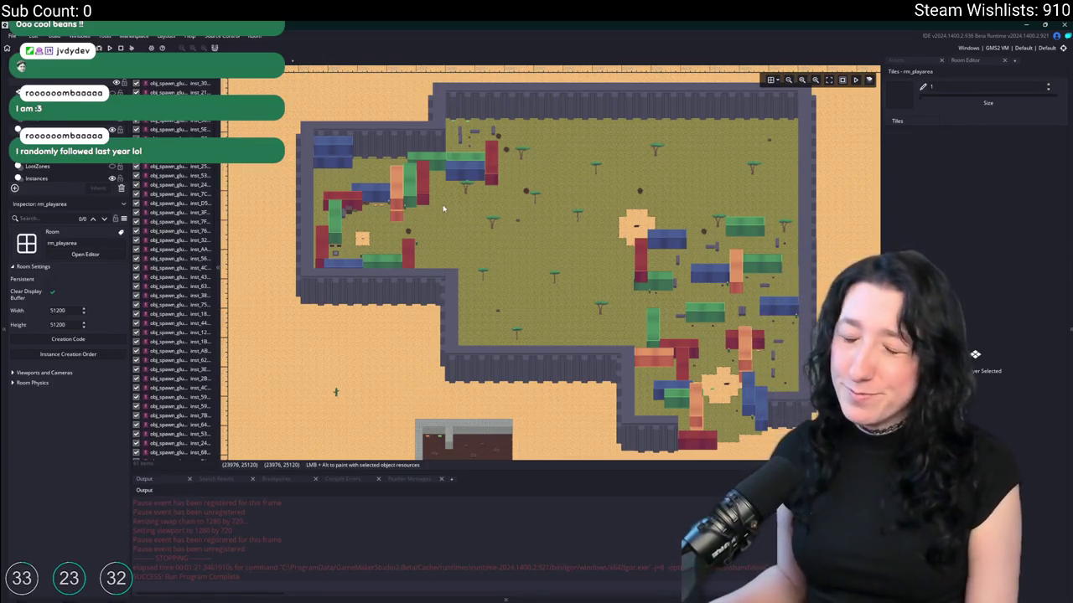
scroll(444, 208, down, 2)
scroll(587, 211, down, 2)
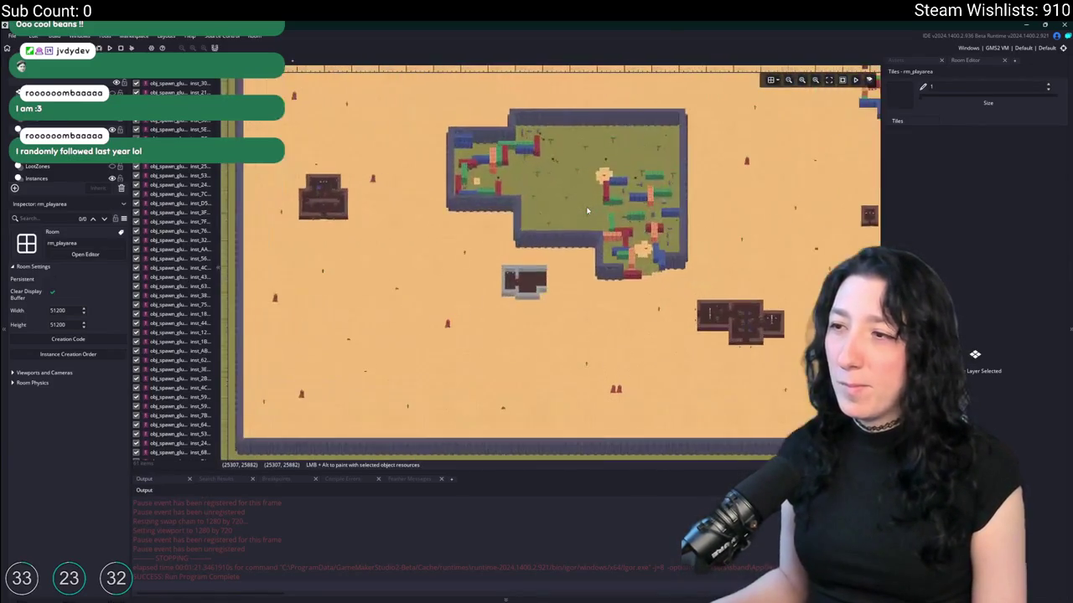
scroll(587, 211, down, 3)
key(ctrl+t)
- Open the ToDo note via search and widen it so every long line fits
text(todo)
key(Return)
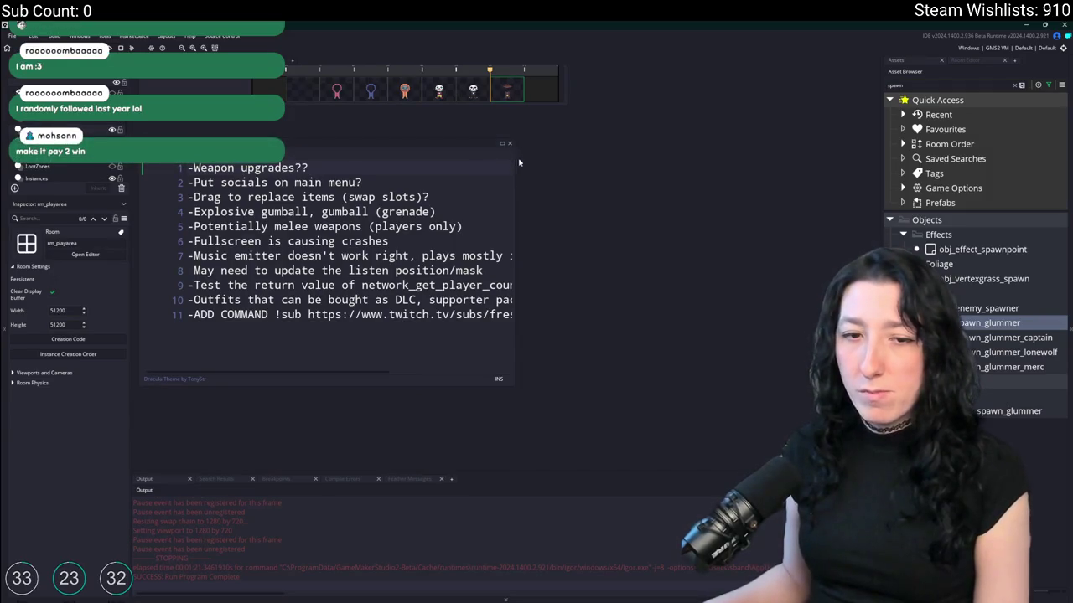
drag(513, 194, 601, 194)
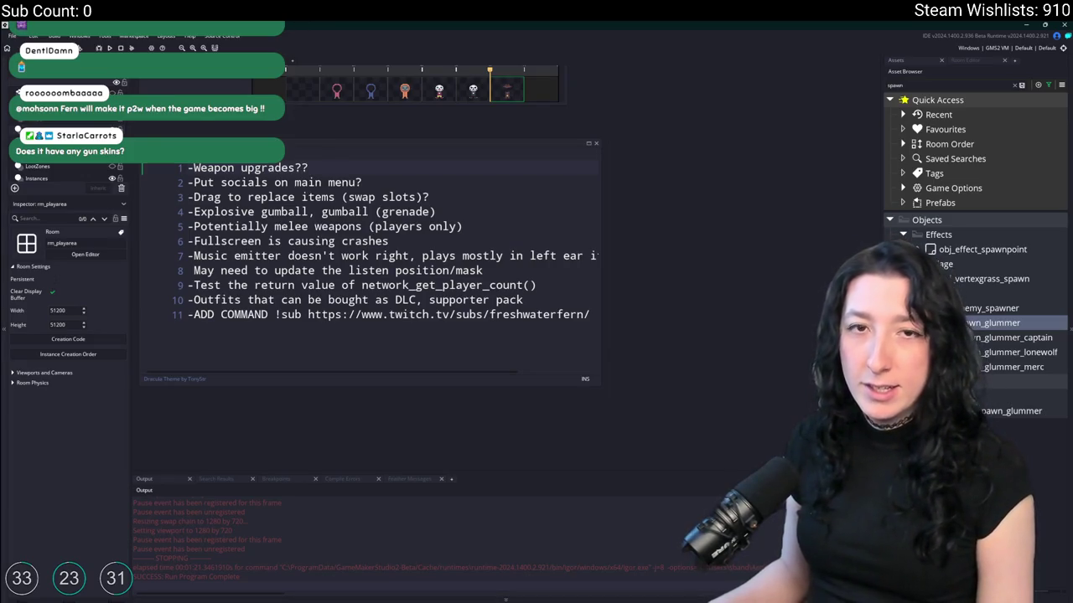
click(338, 169)
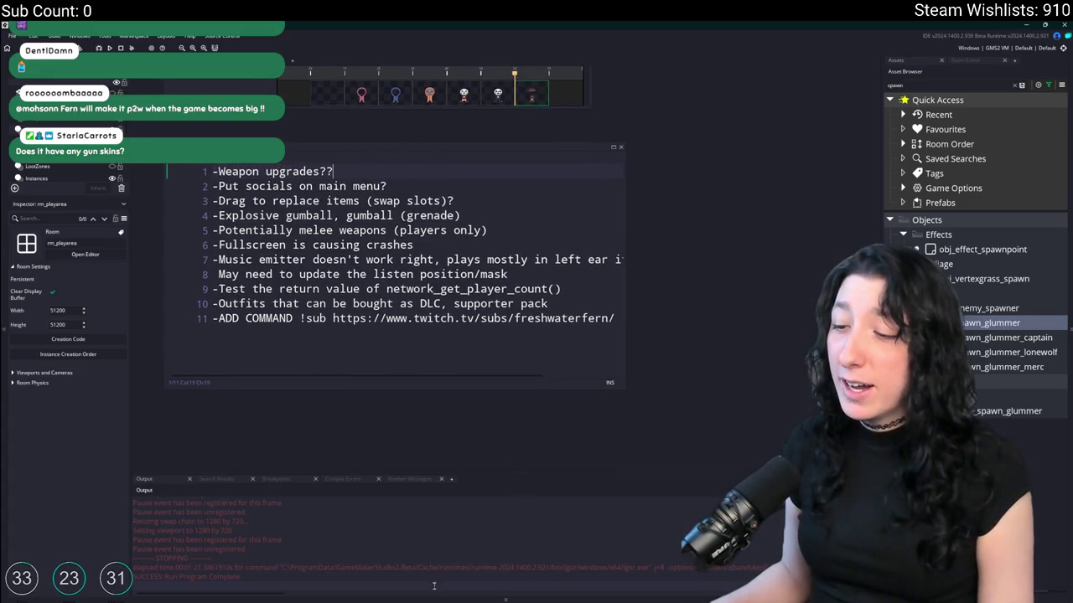
- Launch Discord from the system search
key(super)
text(discord)
key(Return)
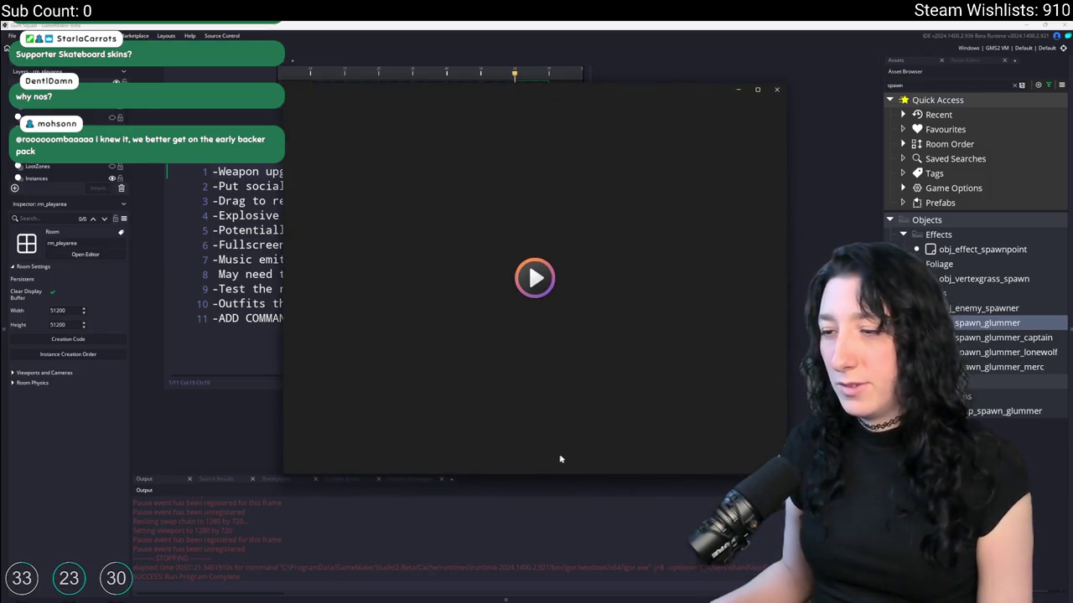
- Rewind the Gum Squad trailer to the start, maximize the player, switch to full screen and play
click(536, 454)
click(535, 456)
drag(388, 433, 266, 435)
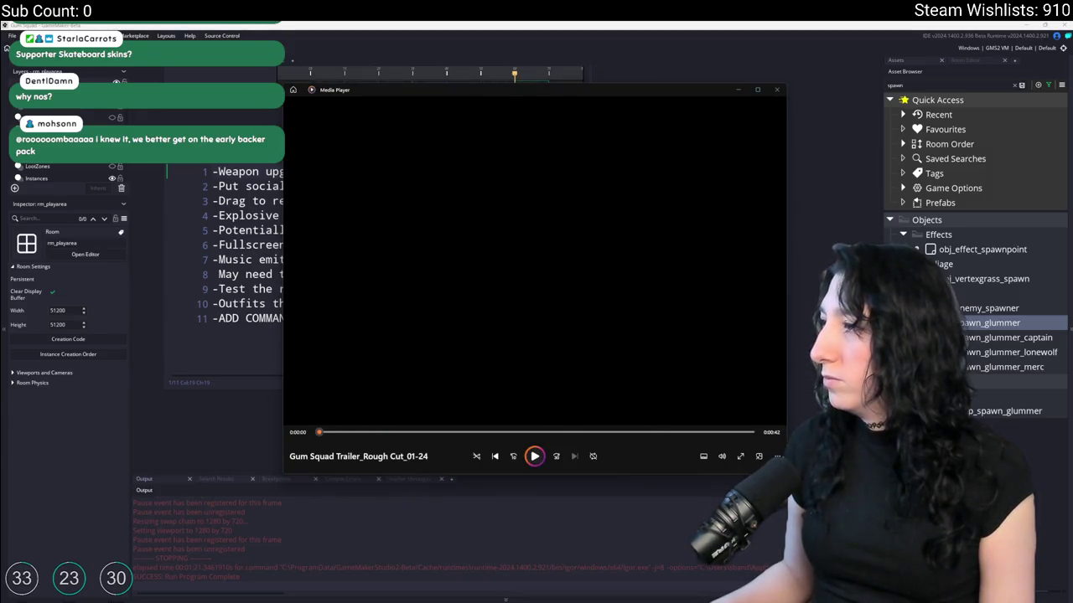
double_click(378, 89)
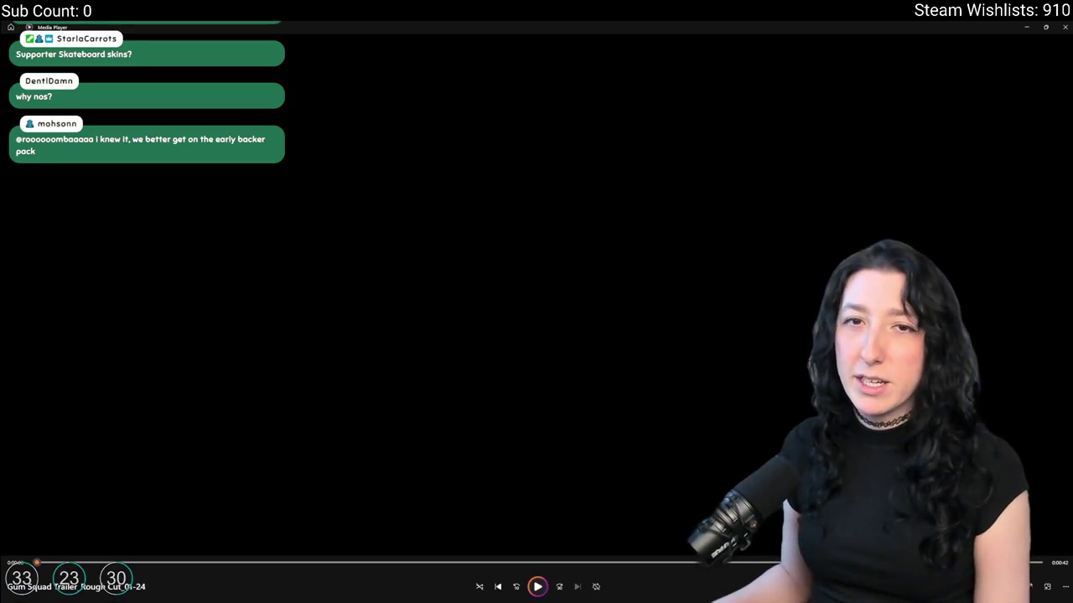
click(1046, 587)
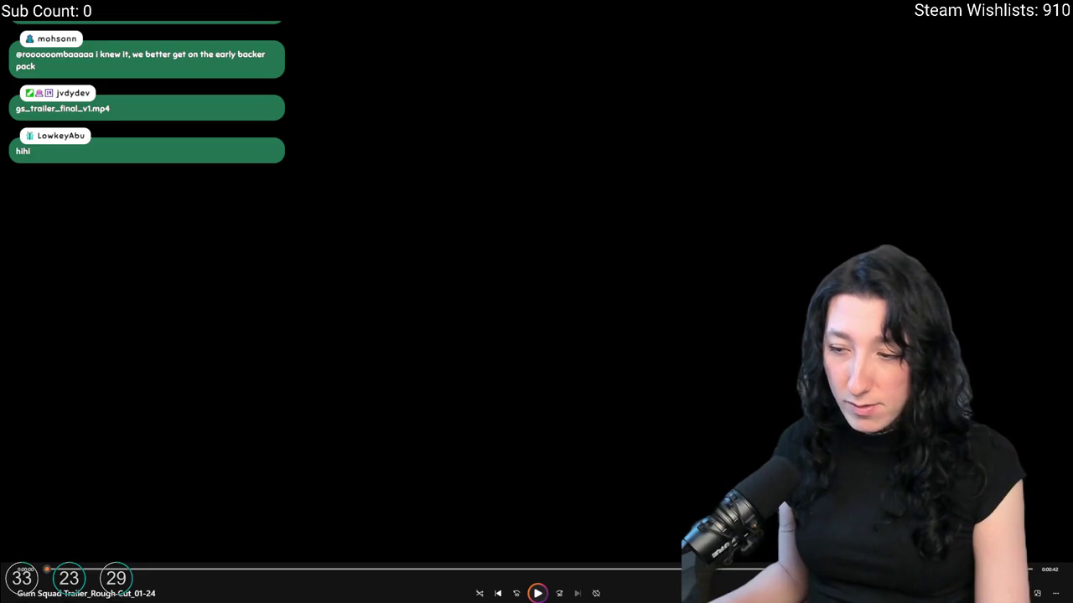
click(543, 594)
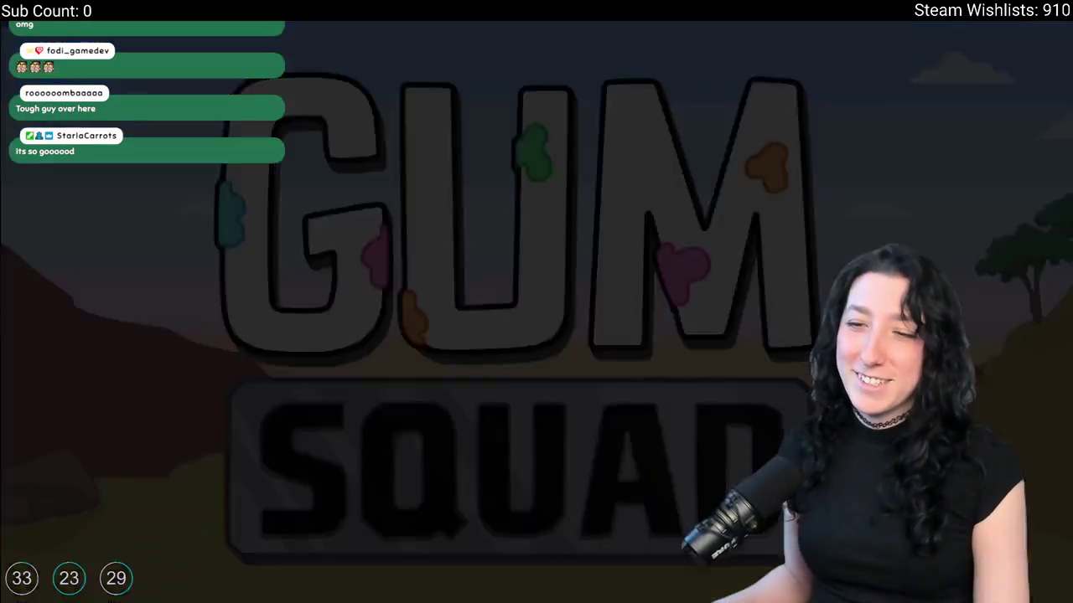
- Watch the trailer through to the end, then close the full-screen player
mouse_move(132, 294)
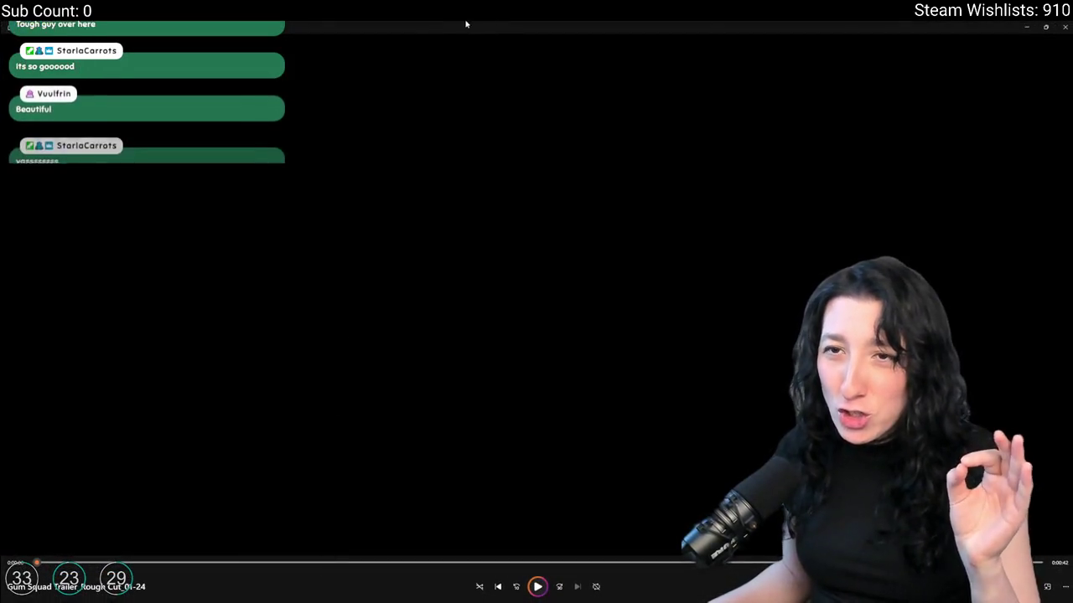
click(1063, 27)
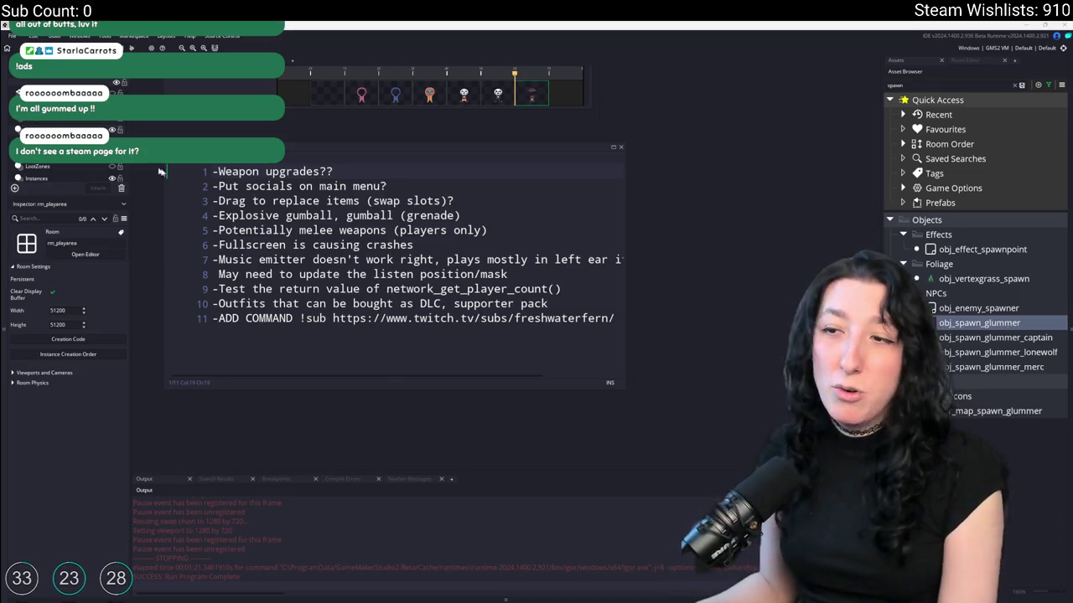
- Select the outfits-as-DLC line in the ToDo note
triple_click(537, 303)
- Delete the outfits-as-DLC line, review the remaining items, and close the ToDo note
key(BackSpace)
click(508, 274)
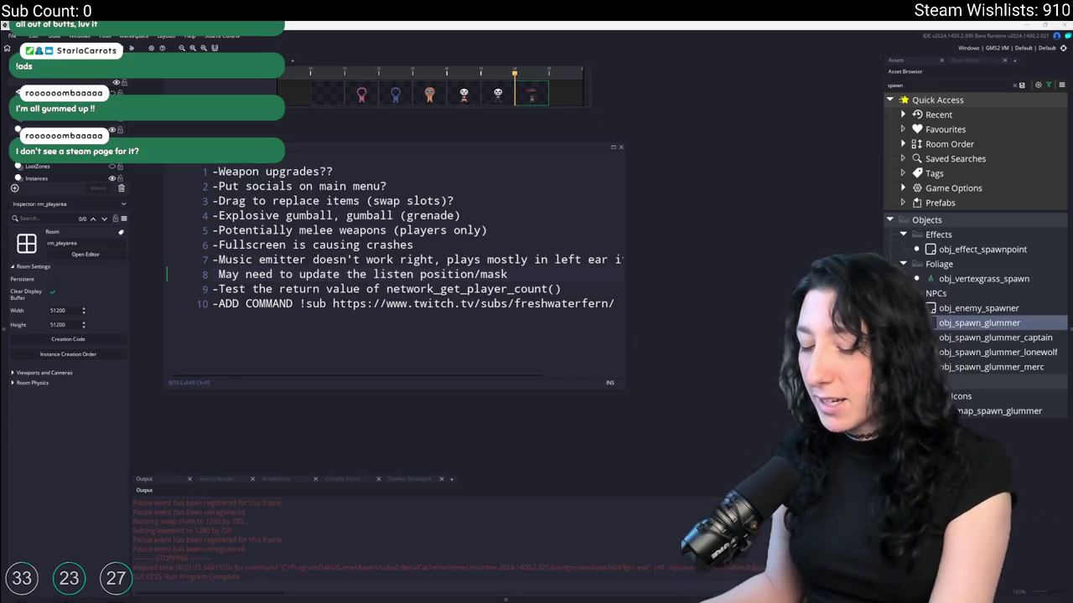
click(427, 238)
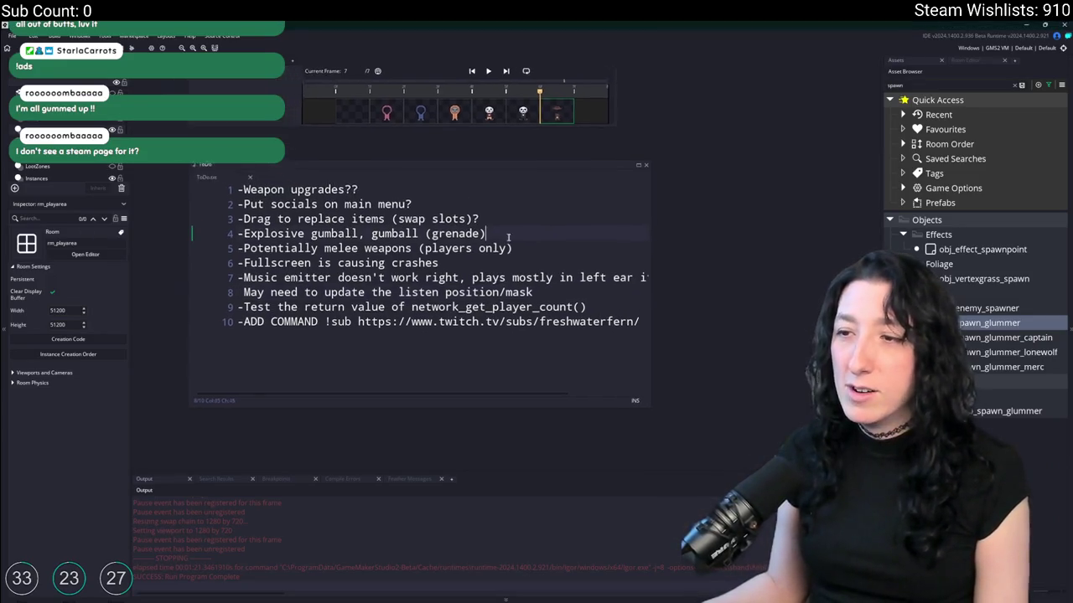
drag(390, 194, 249, 193)
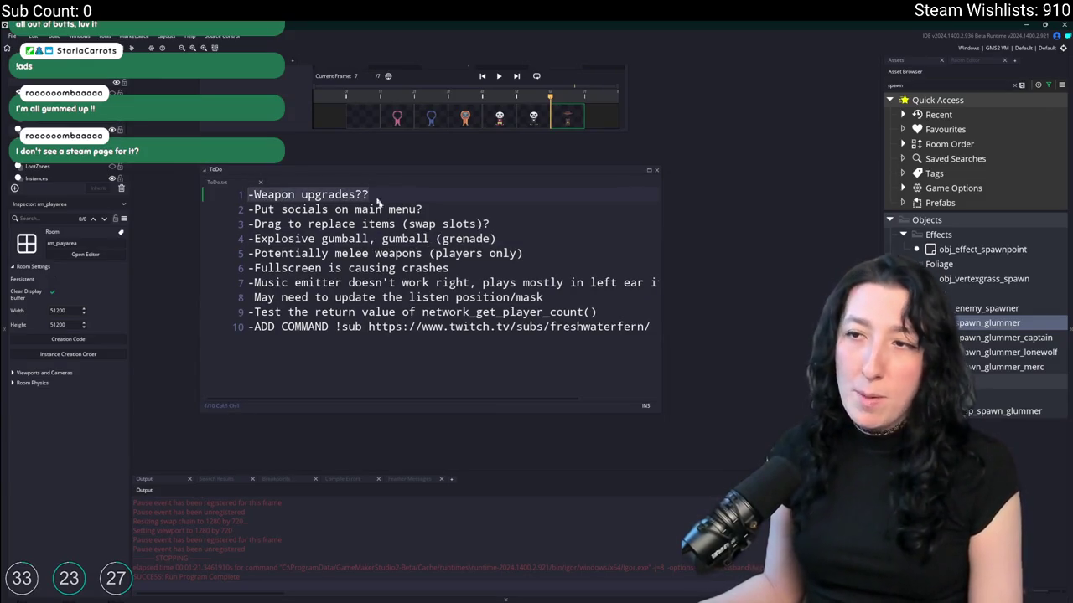
click(368, 194)
key(ctrl+w)
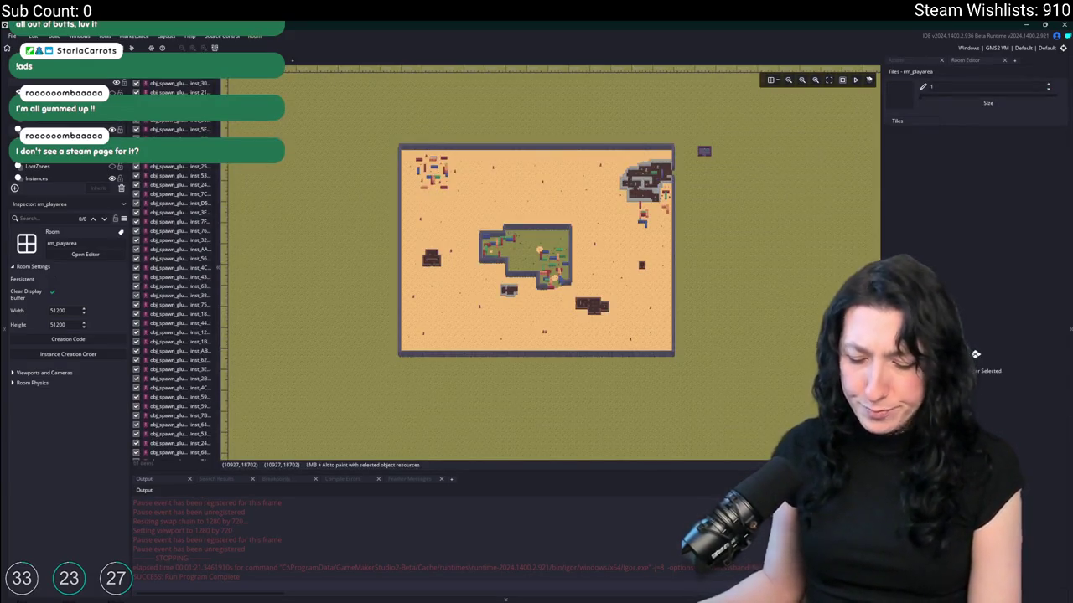
- Open obj_player's Create event code in the maximised code editor and locate the starting items
key(ctrl+t)
text(obj_player)
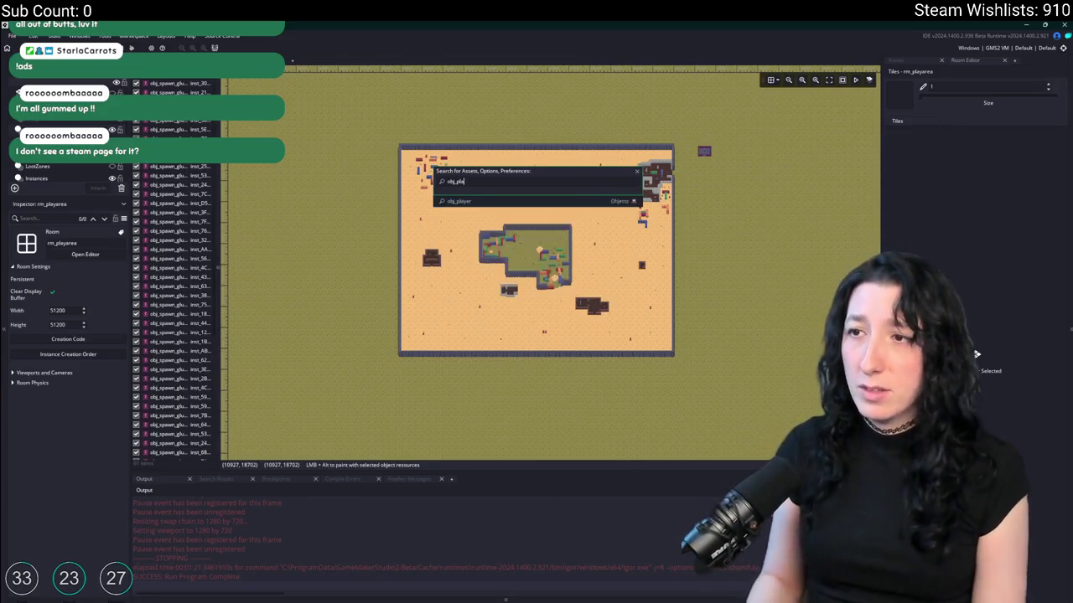
key(Return)
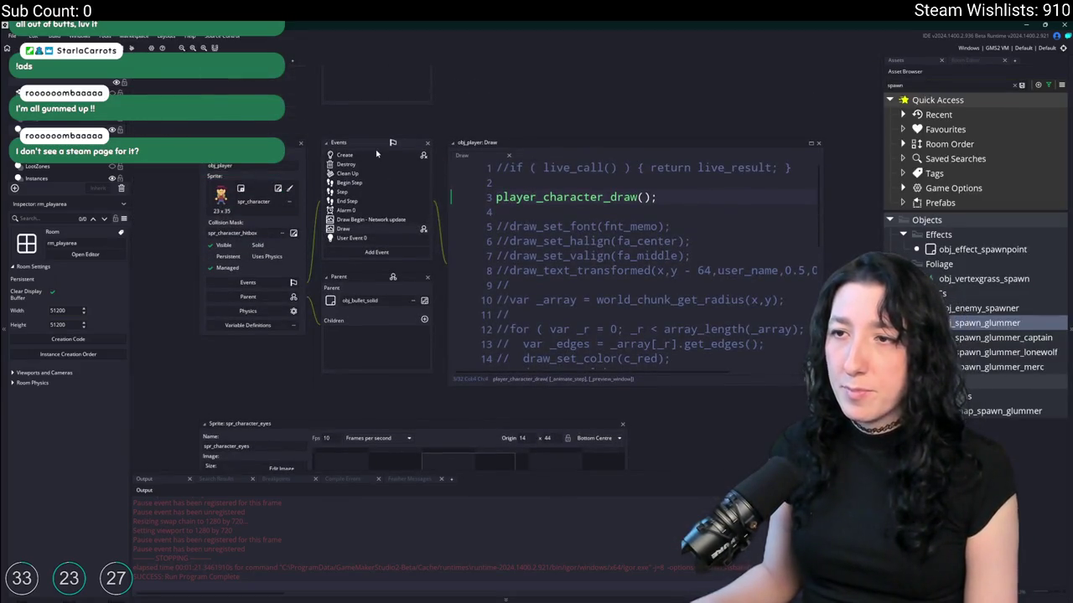
click(376, 155)
scroll(637, 268, down, 20)
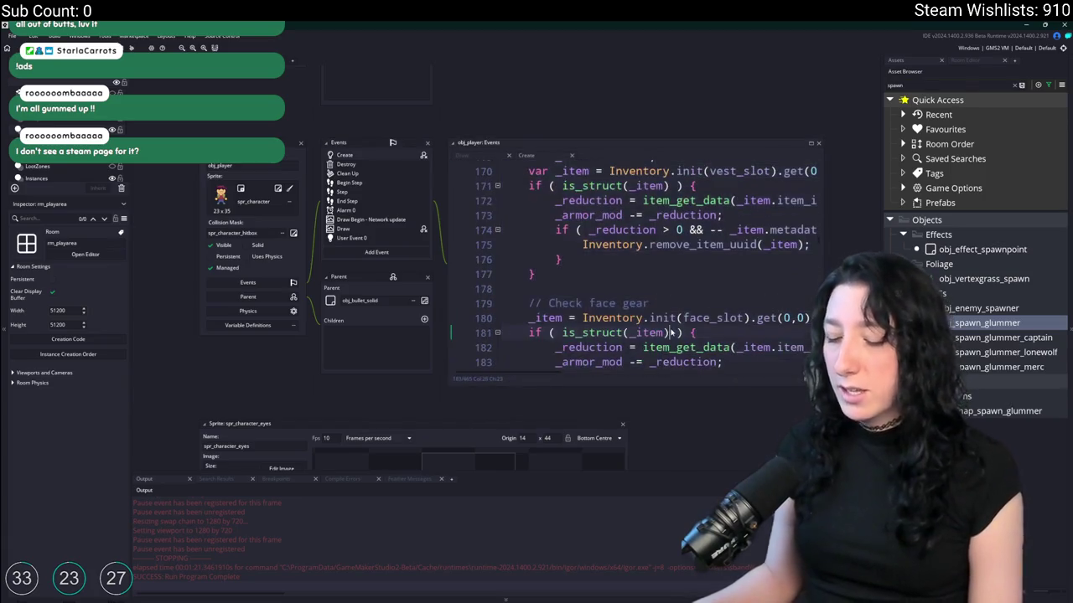
key(F12)
key(shift+Page_Down)
click(421, 468)
scroll(422, 468, up, 12)
scroll(422, 468, up, 13)
click(479, 391)
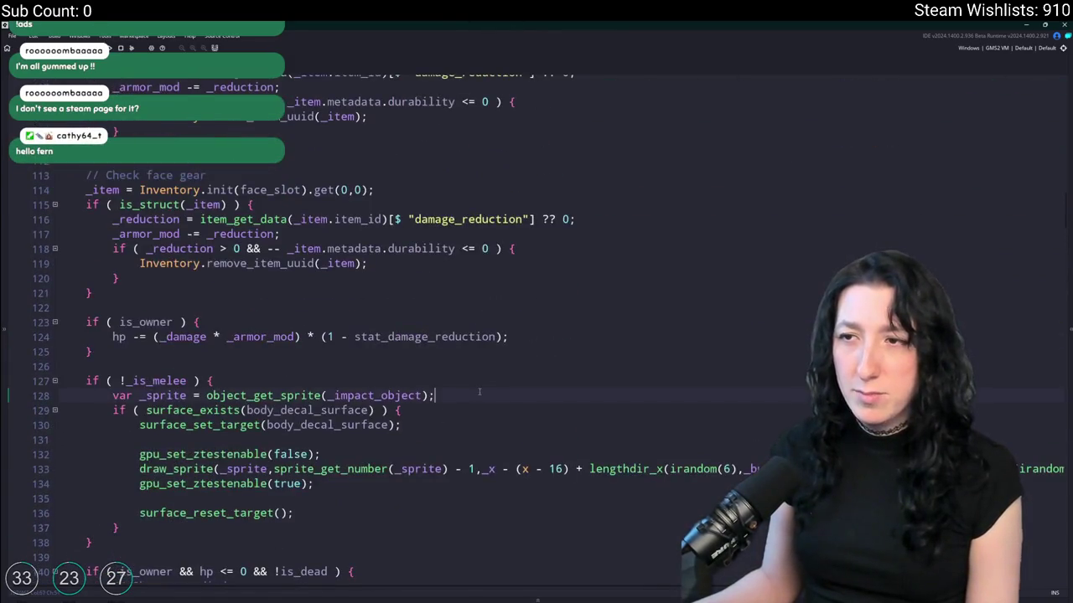
key(ctrl+g)
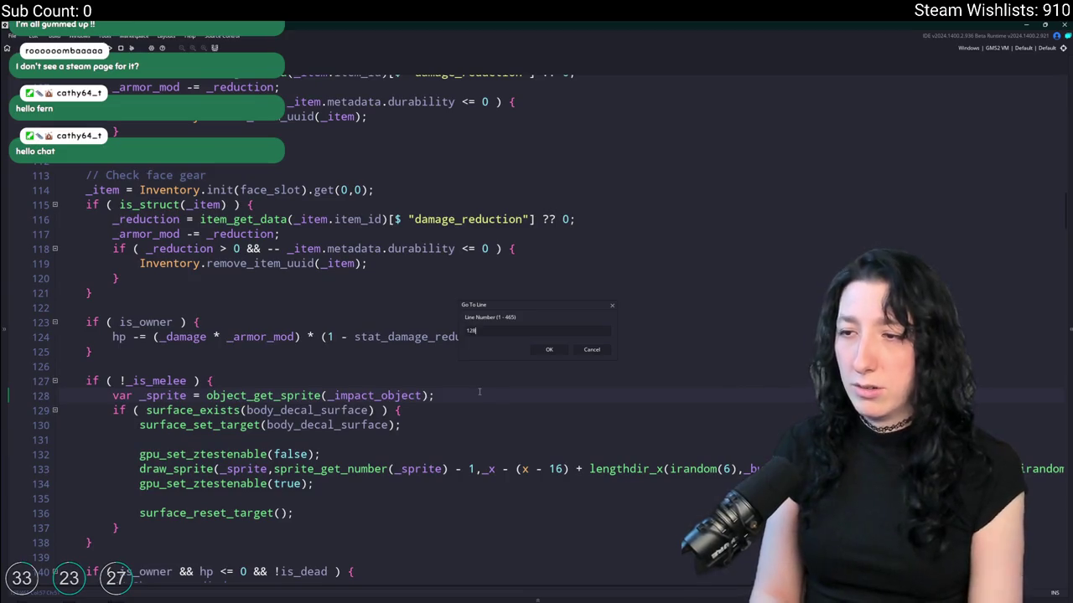
click(595, 351)
- Duplicate the MintGum starting-item line and change the copy to ItemIds.MetalScrap with quantity 50
key(ctrl+f)
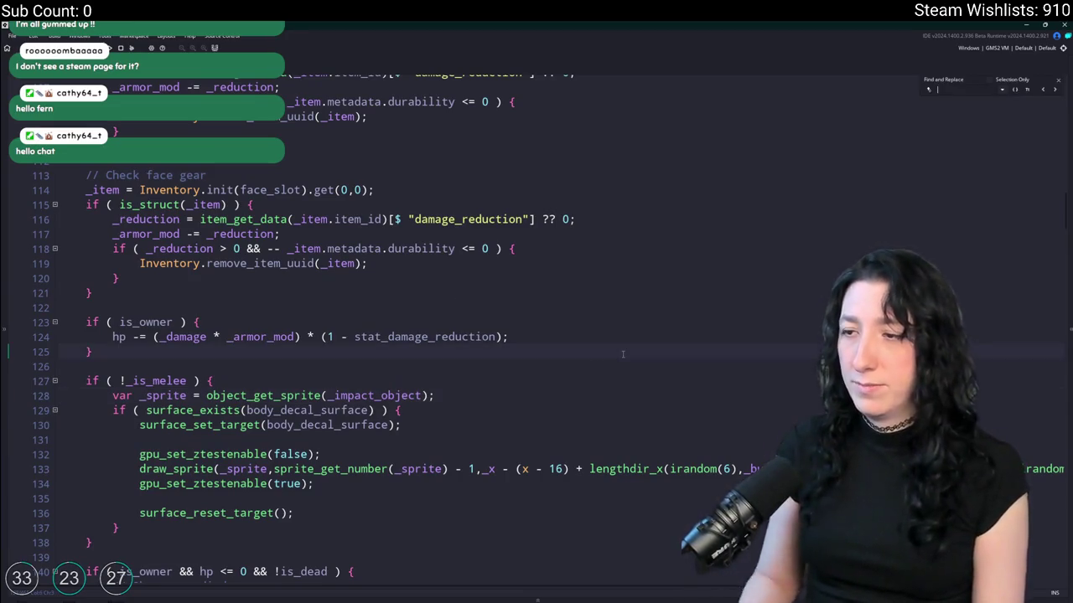
text(reg)
click(1058, 80)
key(Down)
key(Down)
key(Down)
key(ctrl+d)
key(ctrl+Delete)
text(Meta)
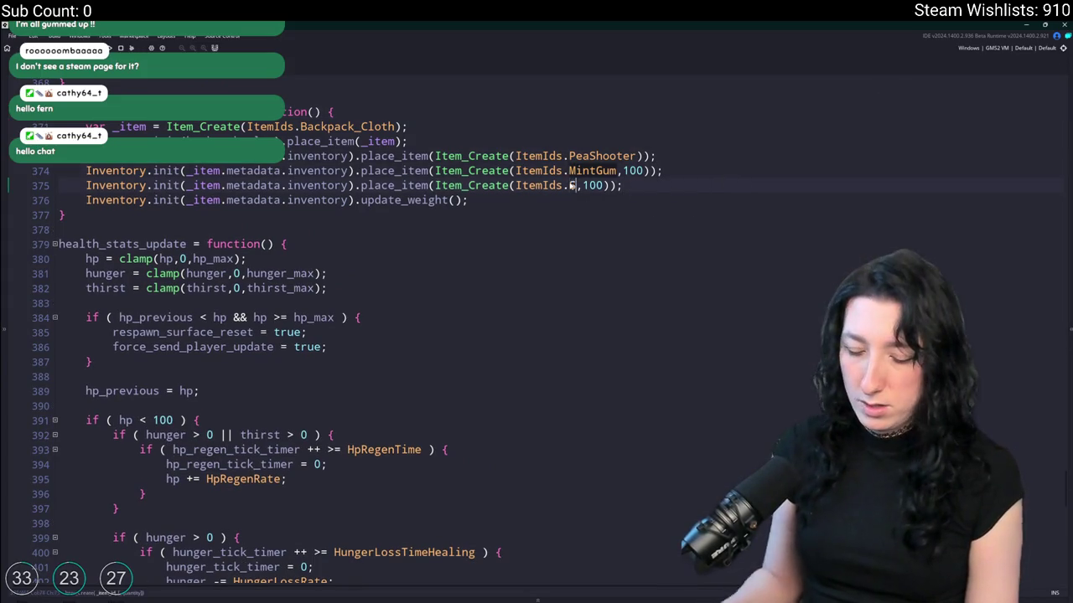
key(Return)
double_click(652, 185)
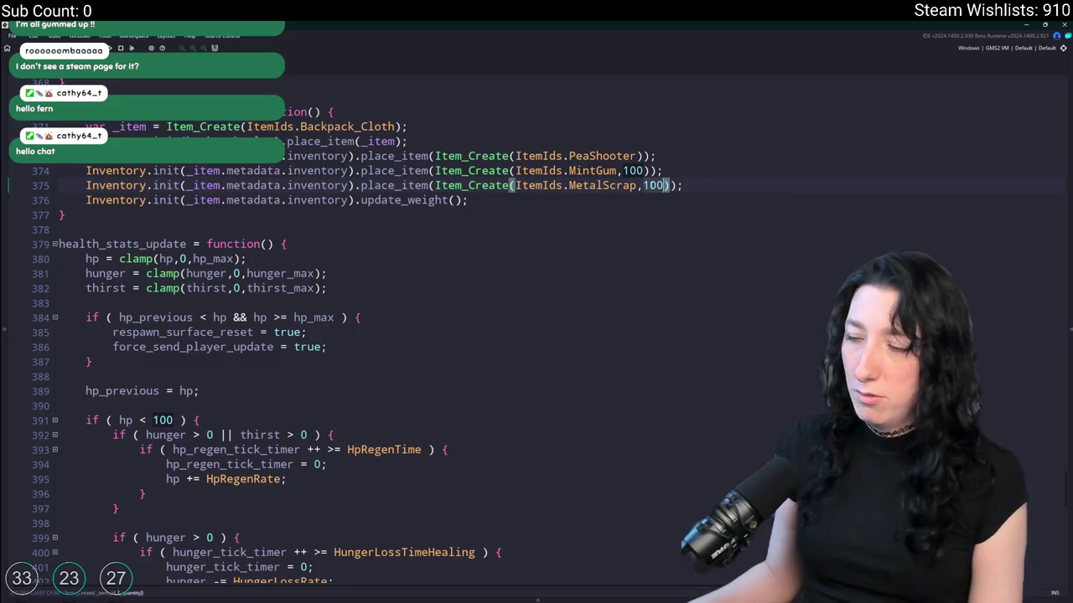
text(50)
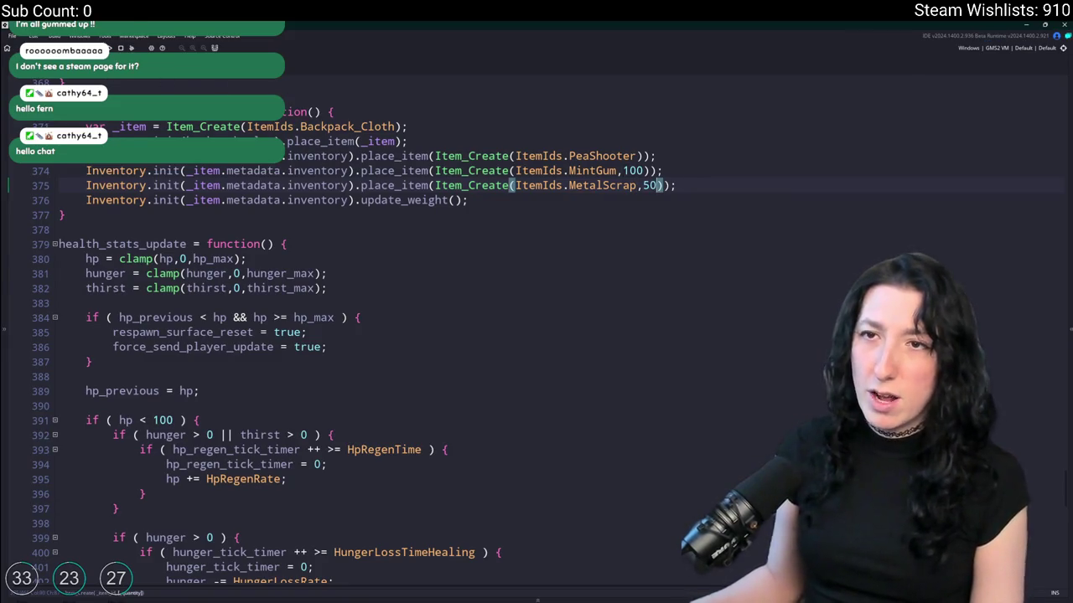
key(ctrl+Tab)
scroll(319, 344, up, 3)
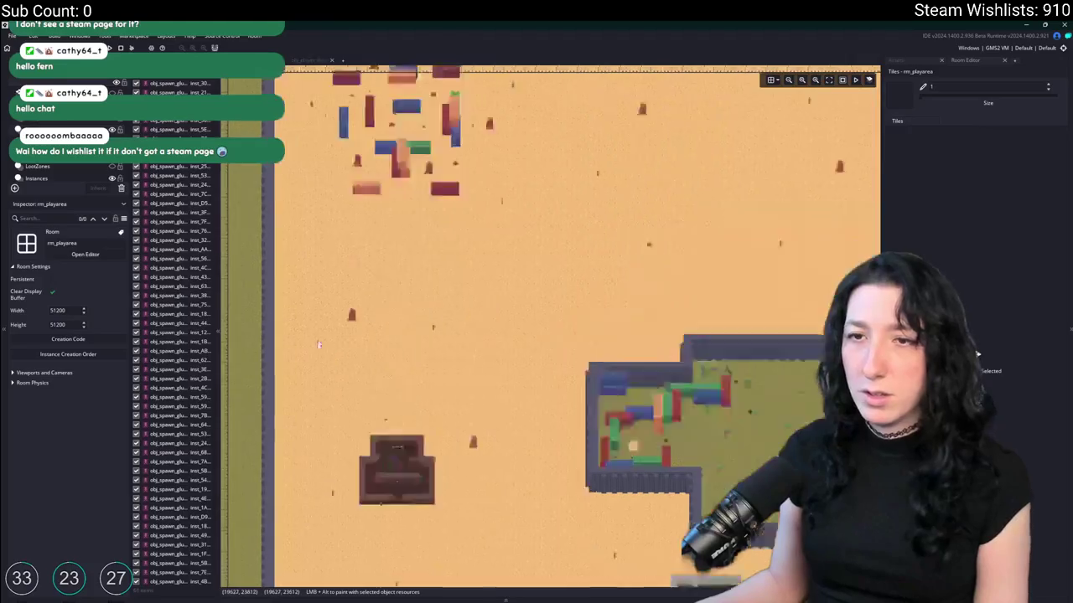
- Drag the obj_player instance beside the building on the Instances layer and run the game with F5
click(36, 177)
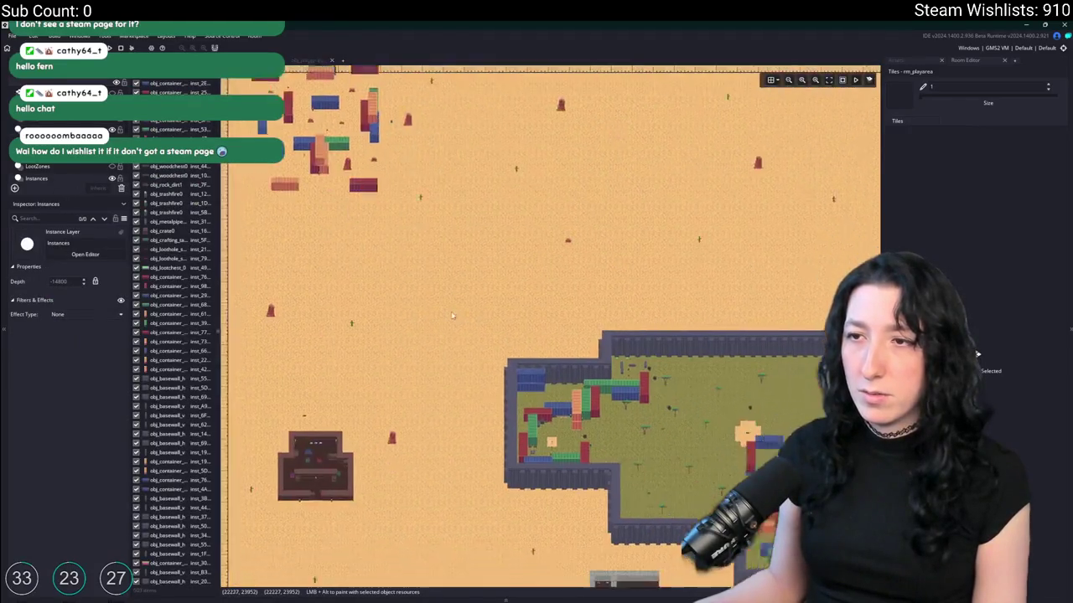
mouse_move(274, 134)
mouse_down()
mouse_move(297, 394)
mouse_move(494, 409)
mouse_up()
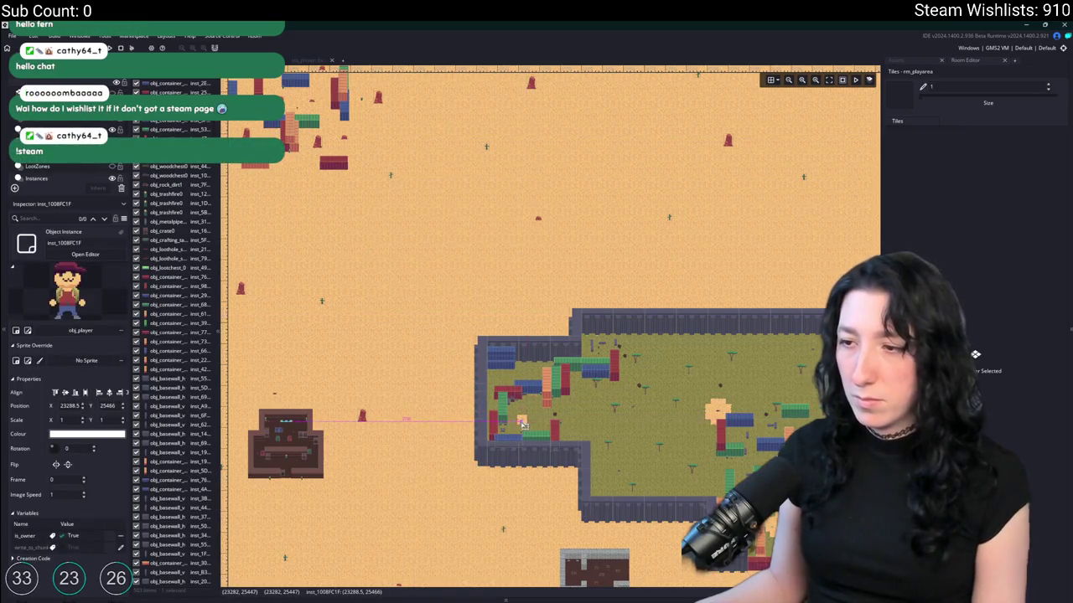
key(F5)
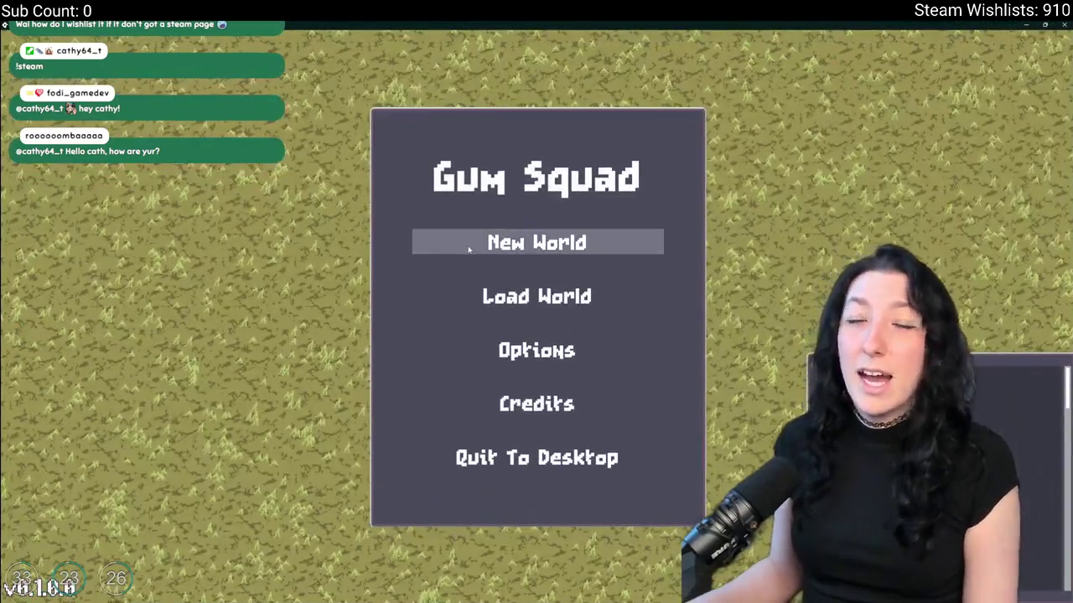
- Create a new world lobby and glance at the character's inventory
click(468, 248)
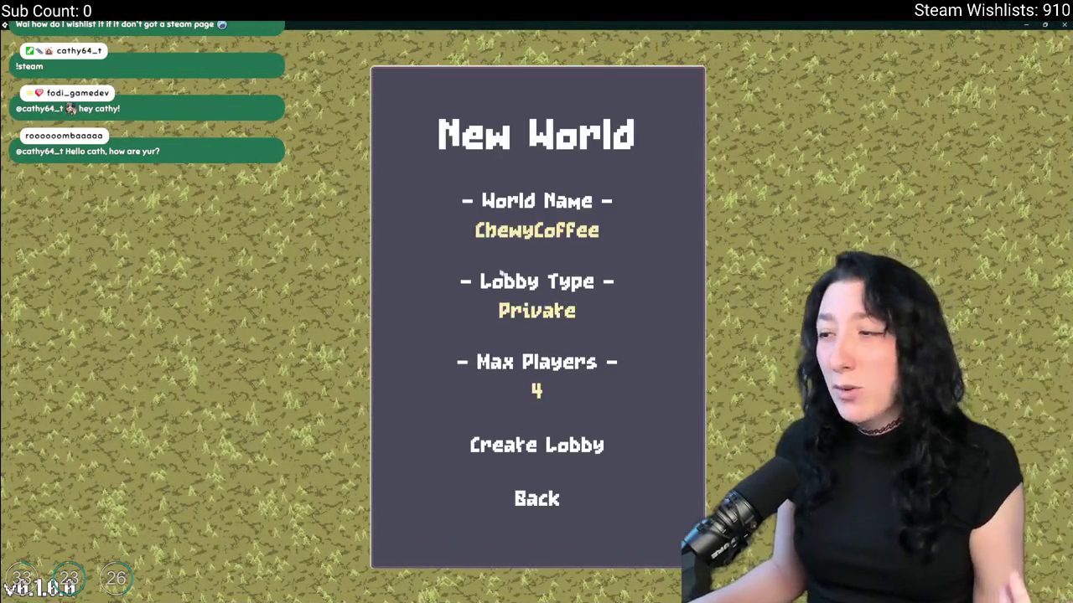
click(512, 446)
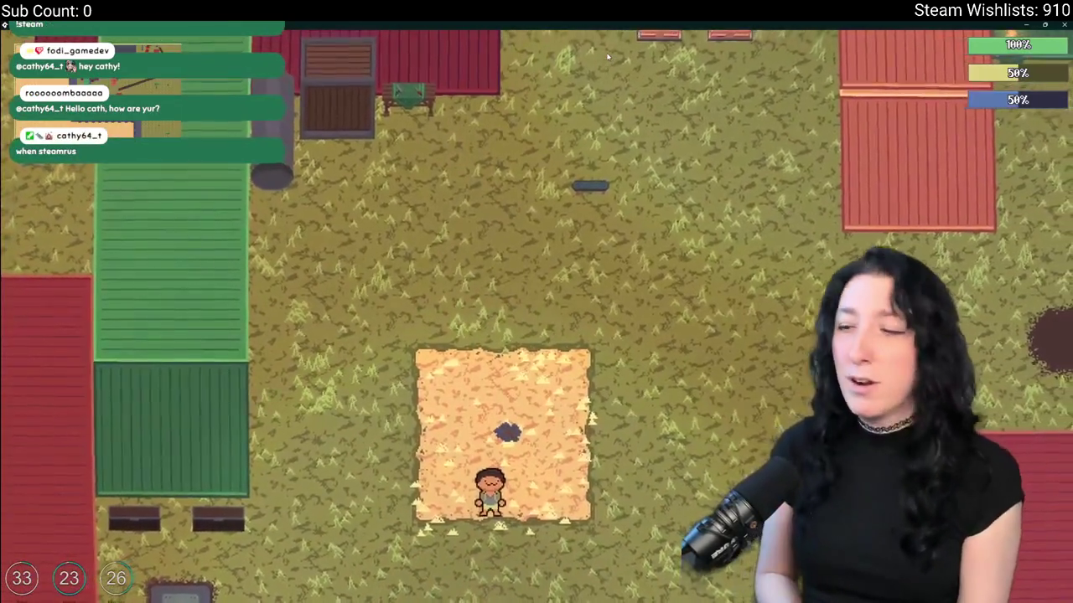
key(Tab)
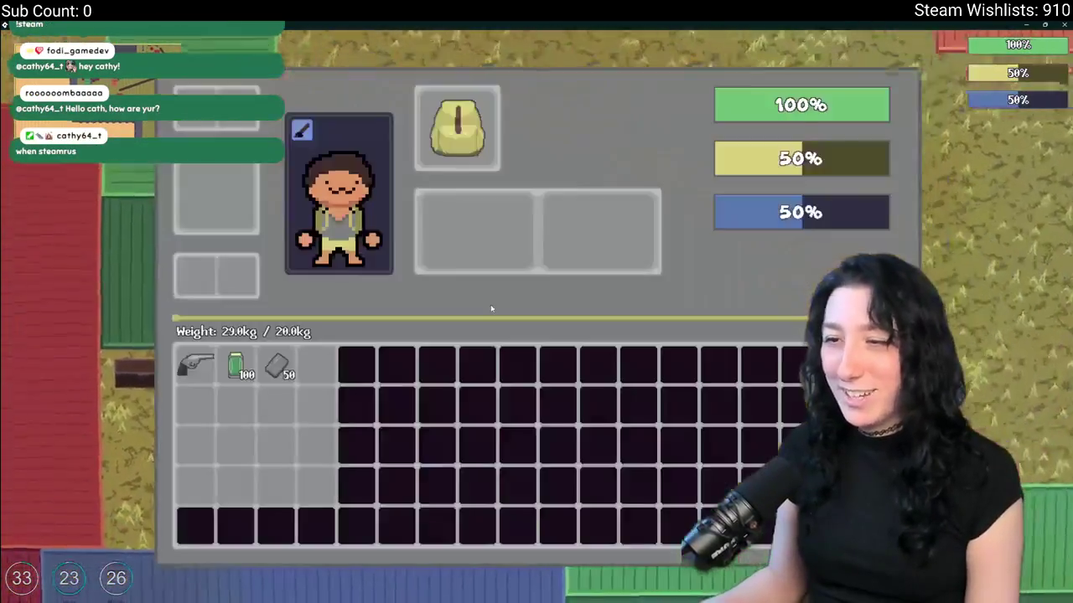
key(Tab)
- Walk up to the workbench, open crafting and put the metal scrap into the first slot
key(w)
key(a)
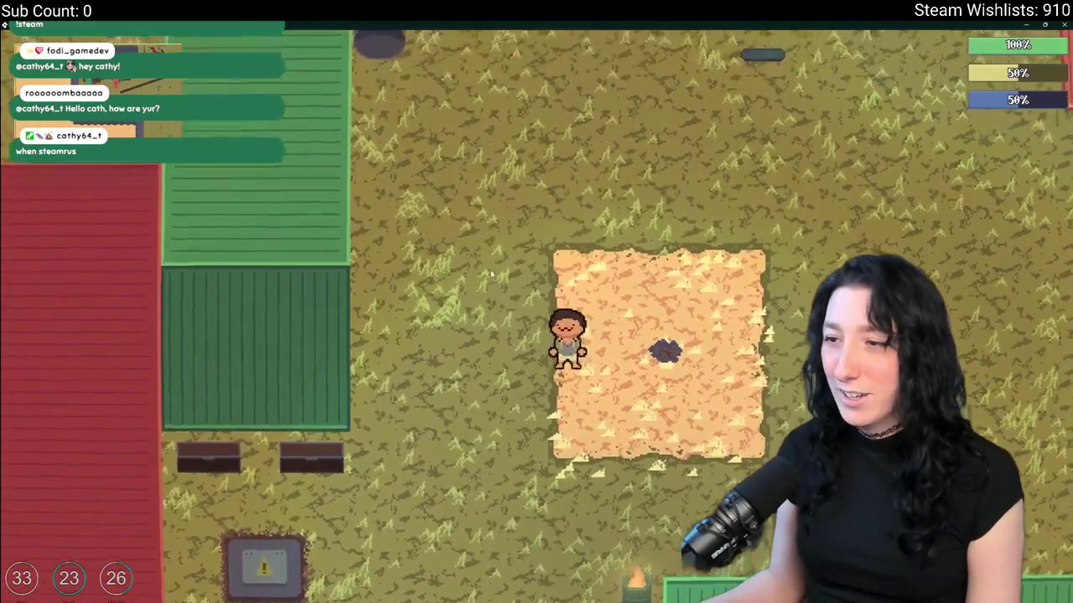
key(w)
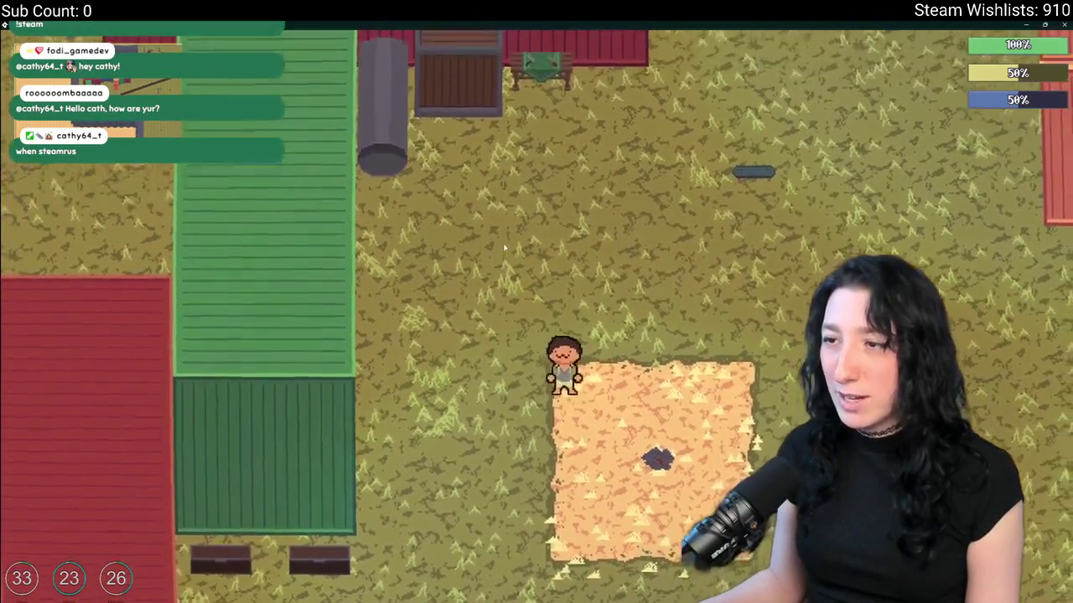
key(w)
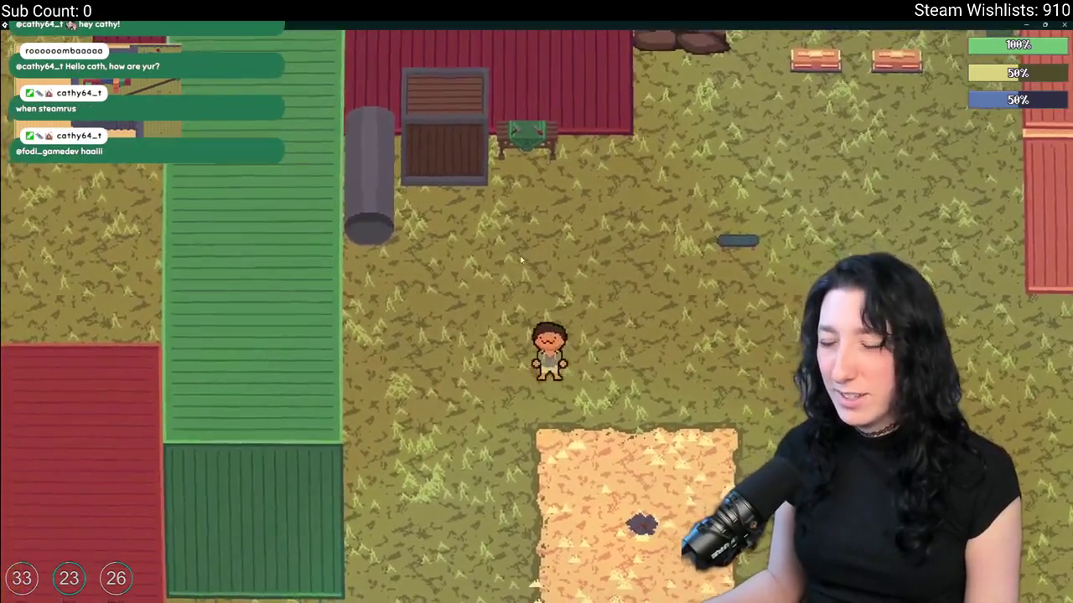
key(w)
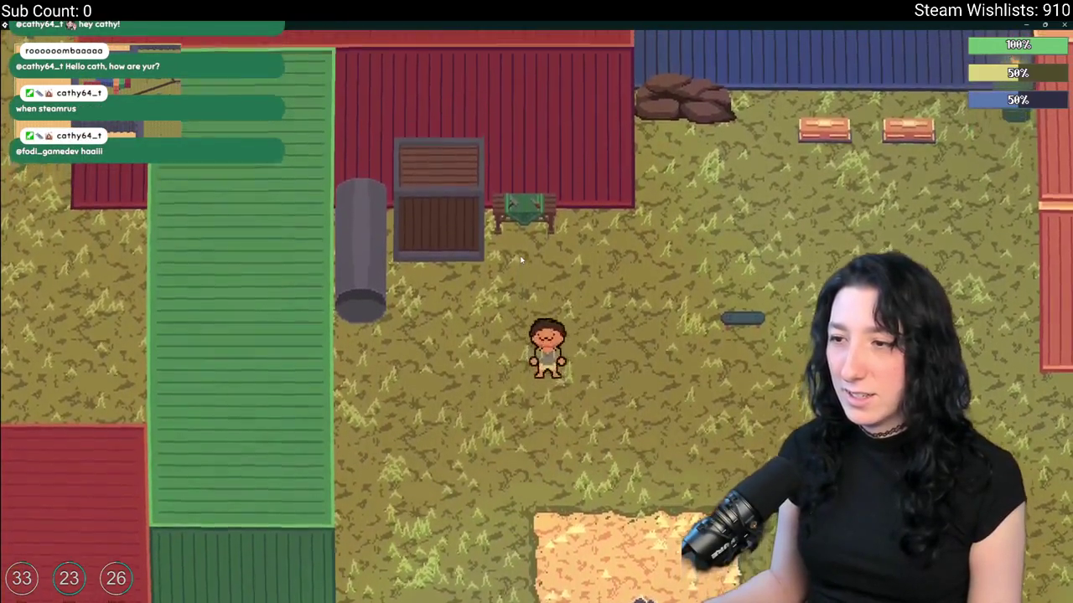
key(w)
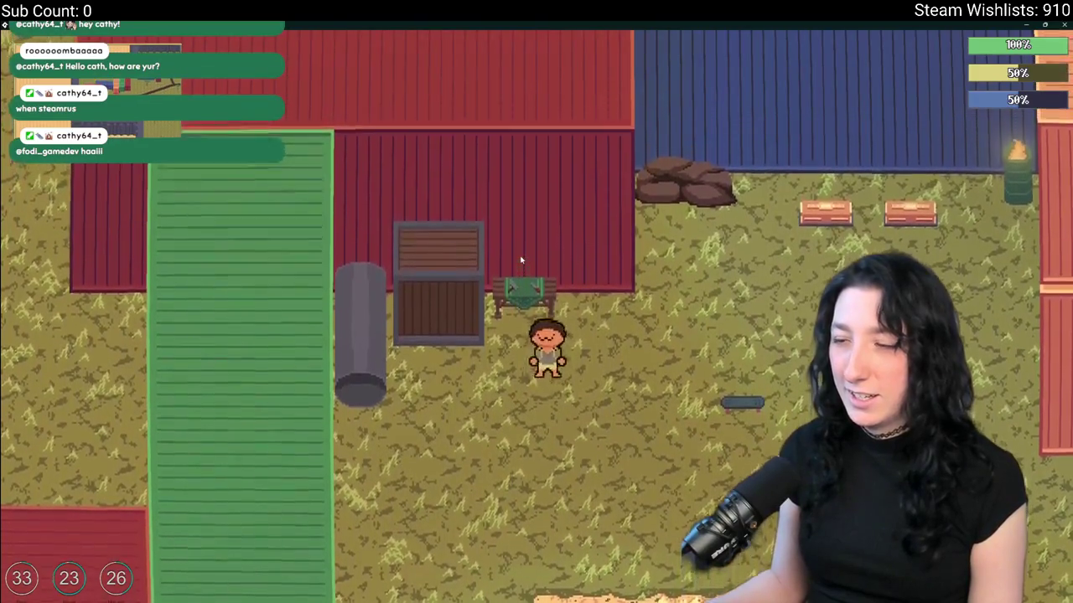
key(e)
drag(276, 363, 343, 147)
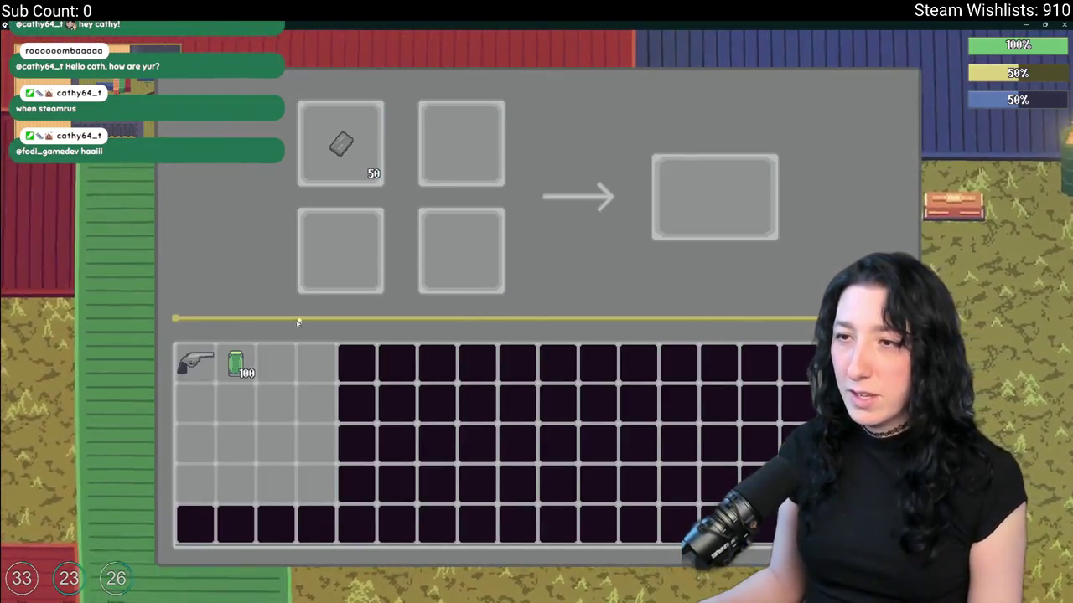
- Spread the metal scrap across the four crafting slots and craft Refined Metal
mouse_move(450, 147)
mouse_down()
mouse_move(378, 144)
mouse_move(461, 251)
mouse_up()
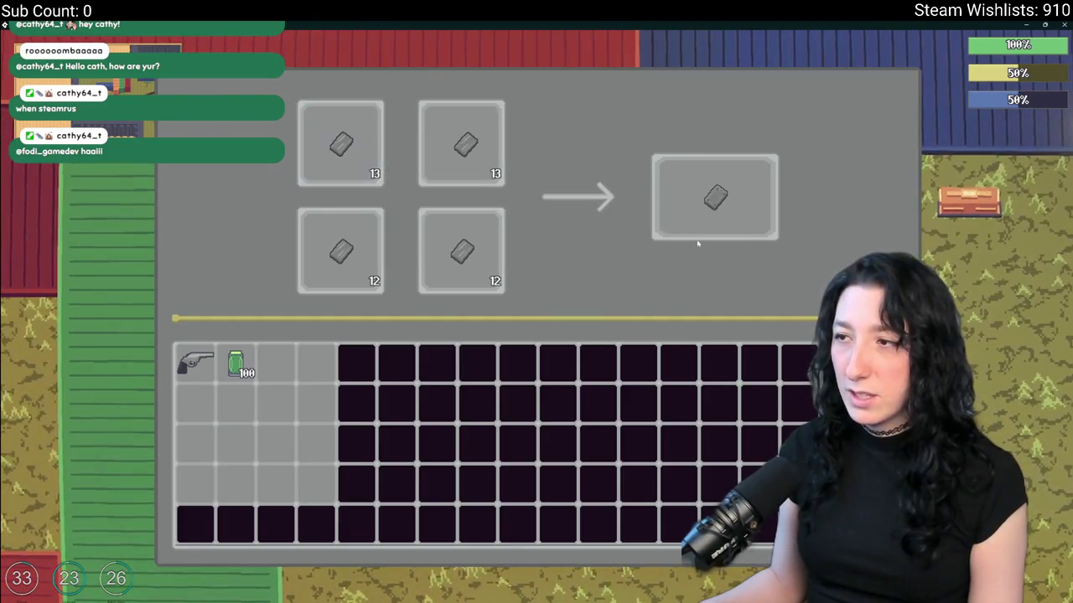
click(713, 198)
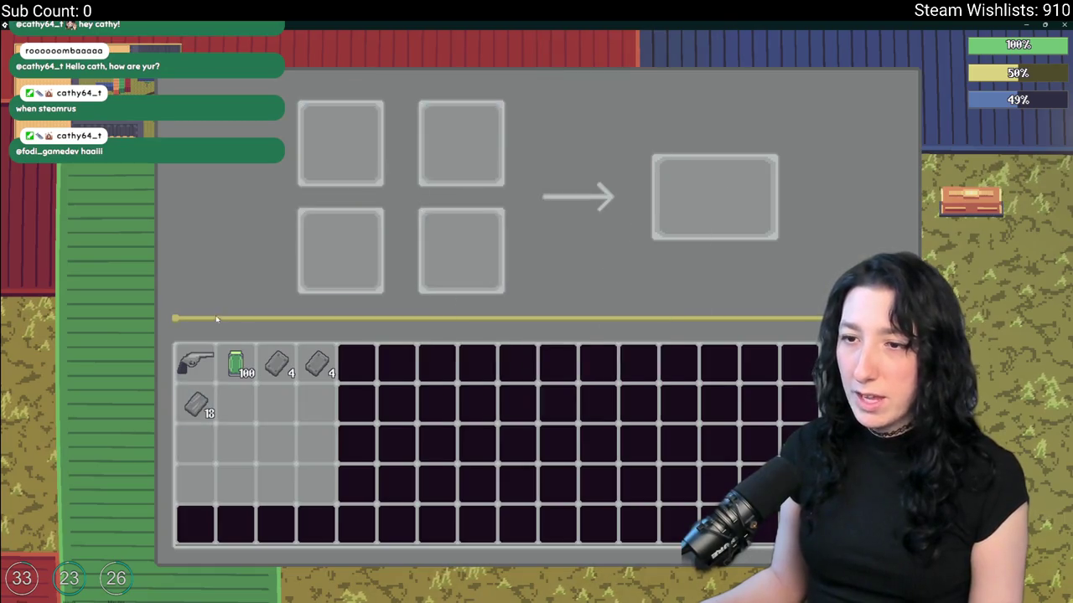
shift+click(195, 362)
click(718, 222)
- Craft a Gun Handle and a Gun Barrel from Refined Metal and store them
shift+click(195, 362)
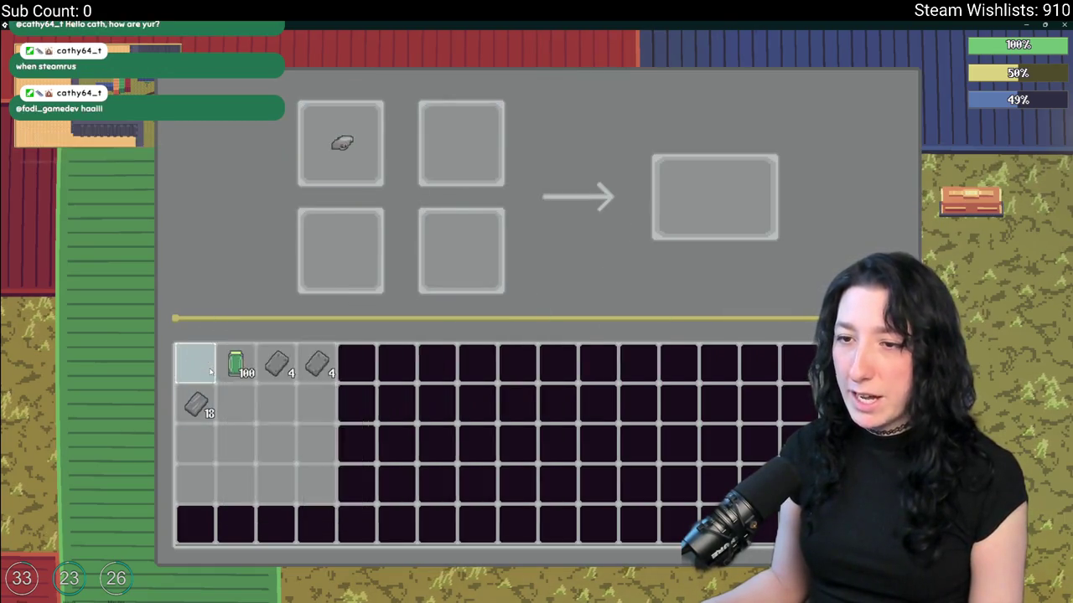
shift+click(277, 361)
click(339, 145)
click(461, 142)
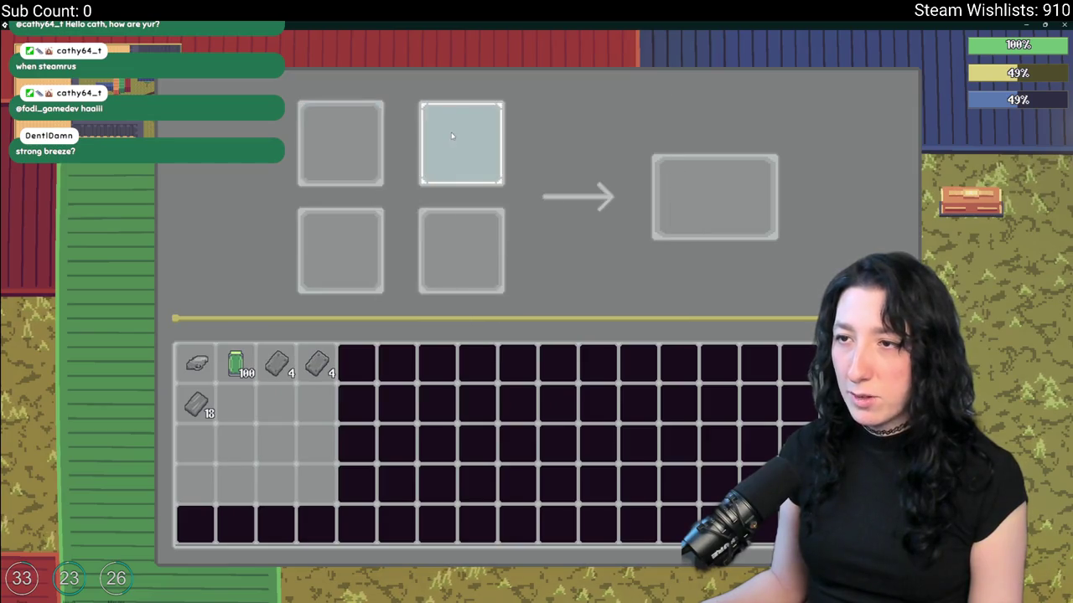
drag(277, 362, 340, 143)
click(343, 130)
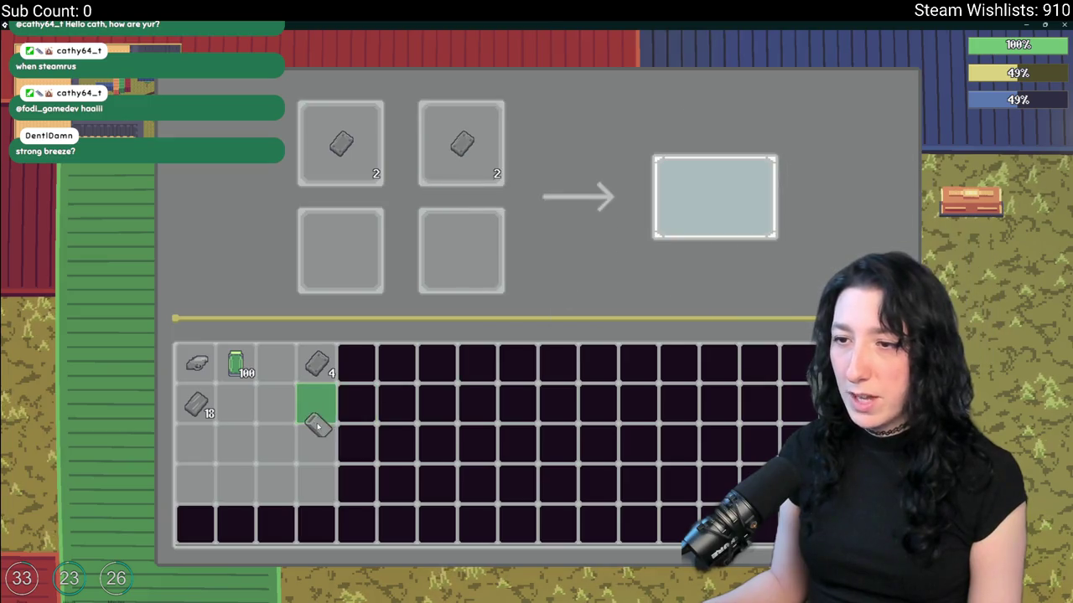
drag(318, 426, 318, 422)
drag(318, 362, 365, 259)
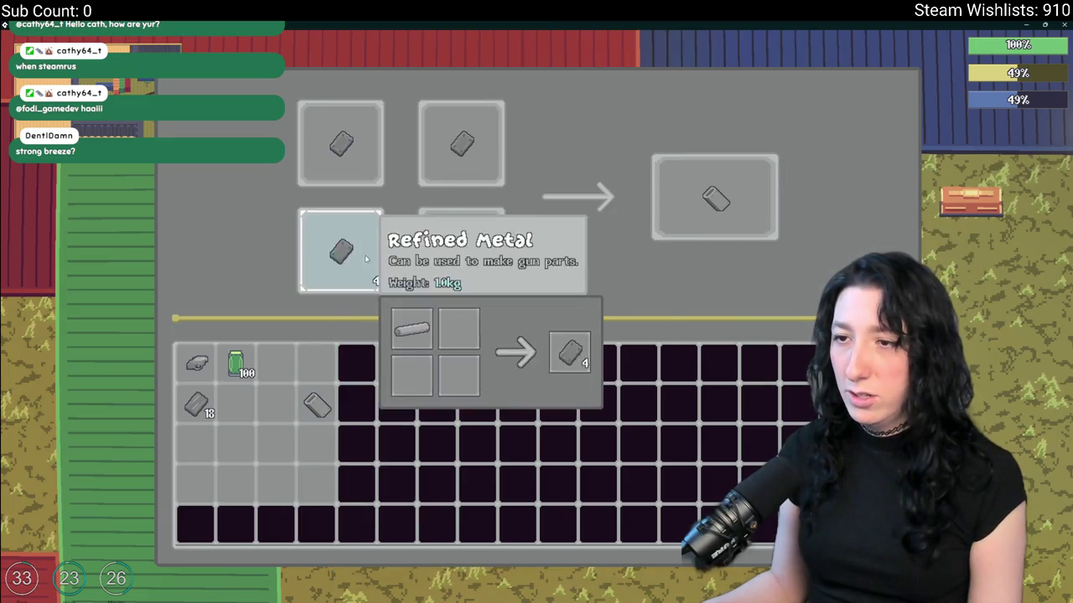
drag(699, 200, 278, 404)
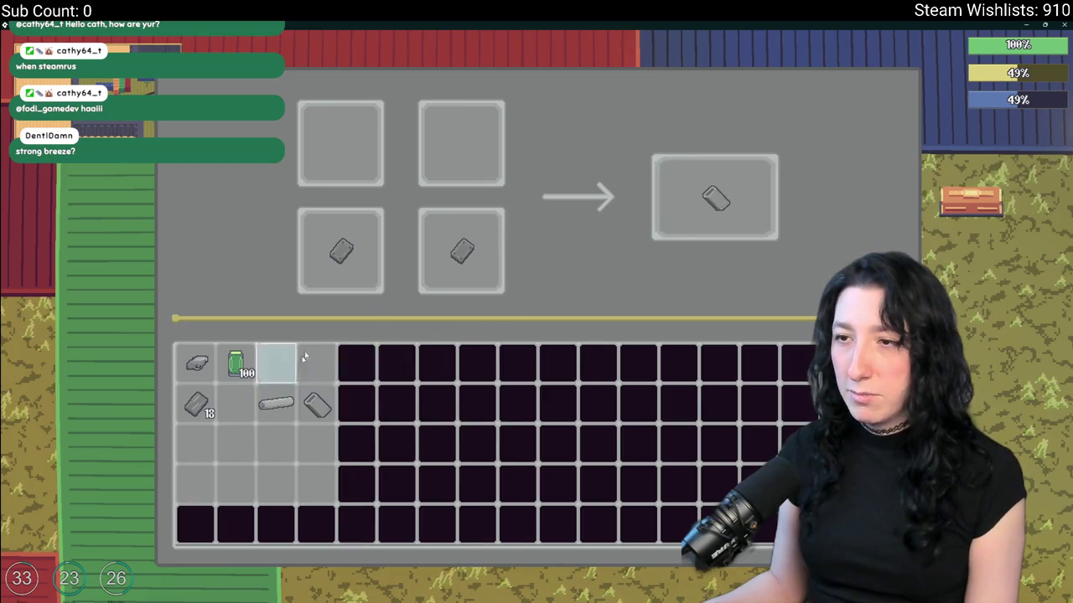
shift+click(341, 251)
- Combine Gun Handle, Gun Barrel, Pistol Body and Mint Gum into a Makeshift Pistol
shift+click(461, 250)
shift+click(318, 404)
shift+click(277, 404)
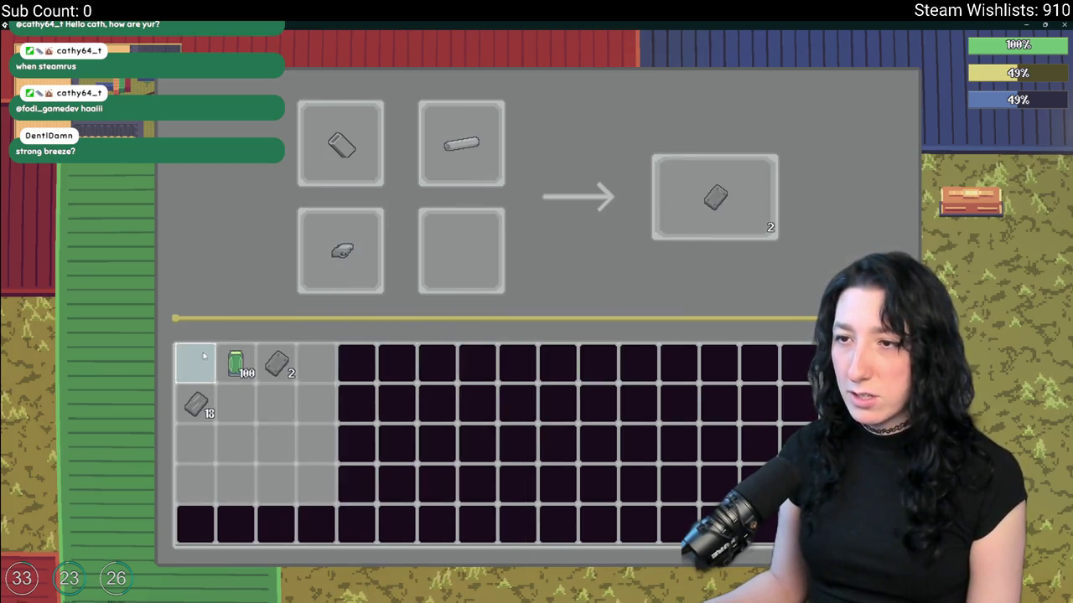
shift+click(235, 362)
mouse_move(712, 201)
mouse_down()
mouse_move(250, 360)
mouse_move(607, 228)
mouse_move(704, 206)
mouse_up()
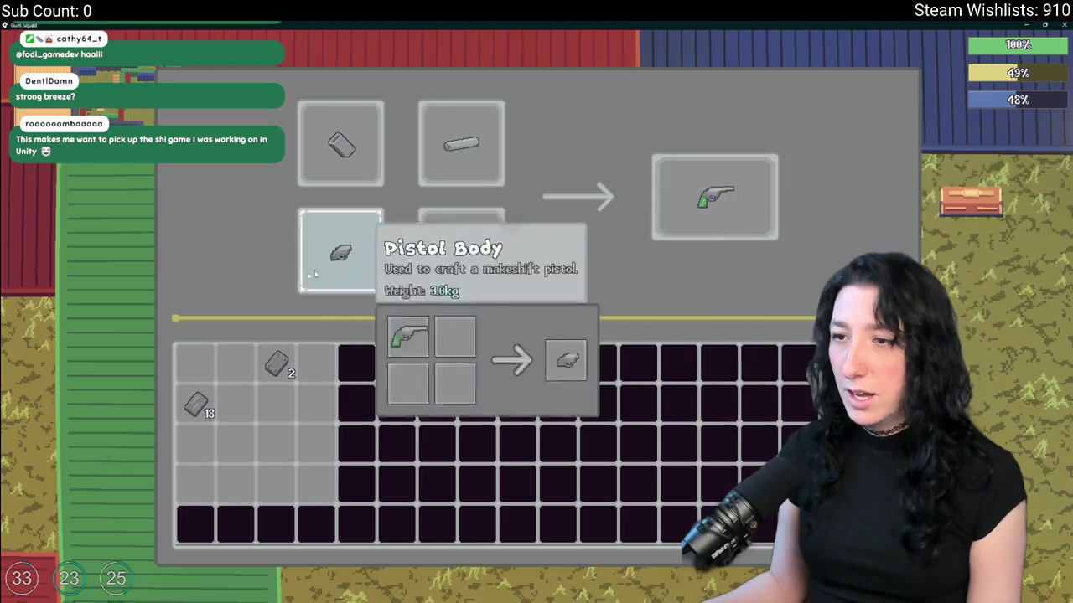
click(730, 205)
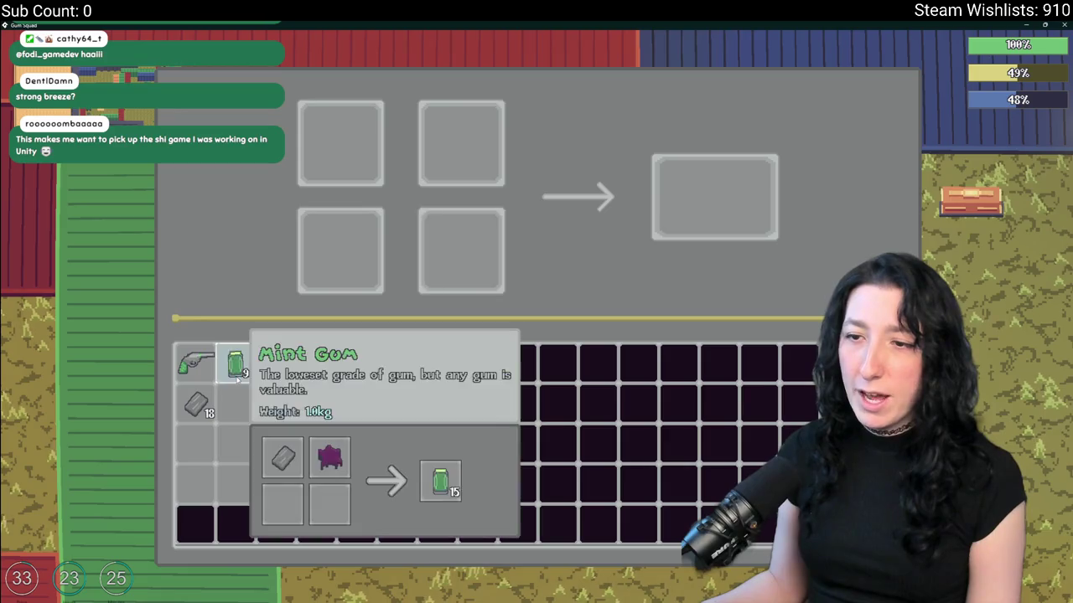
key(Escape)
key(Tab)
key(Tab)
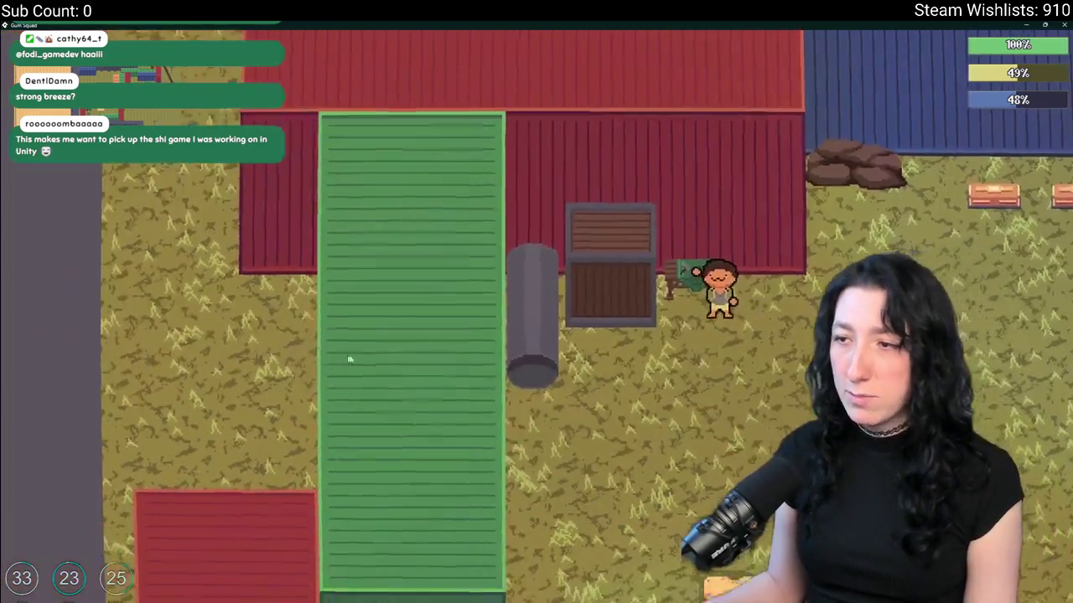
- Equip the Makeshift Pistol and check its stats in the inventory while walking
key(Tab)
drag(196, 366, 475, 232)
key(Tab)
key(d)
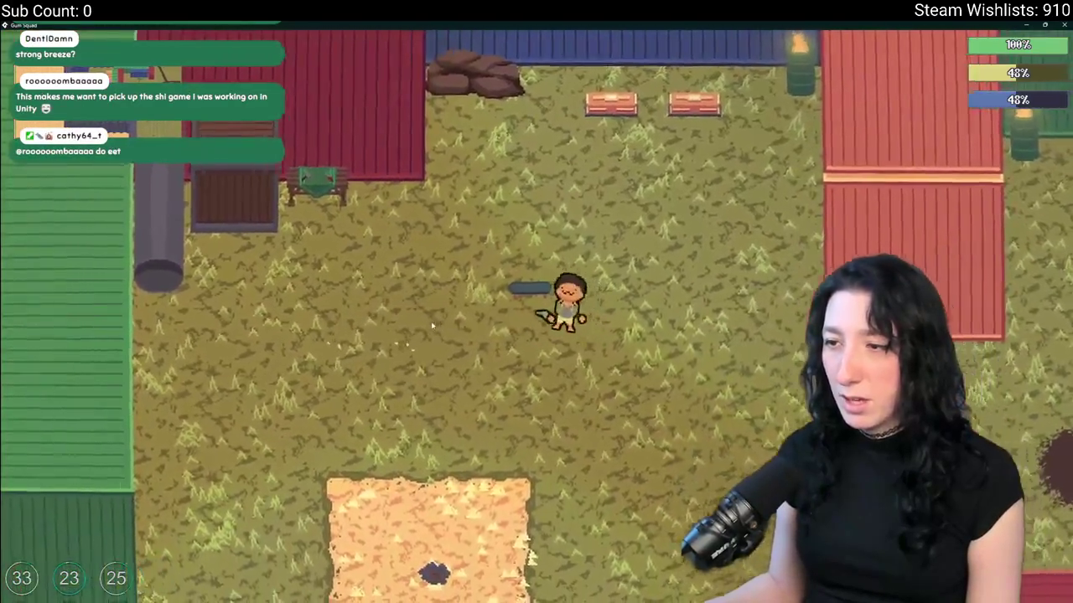
key(a)
key(Tab)
mouse_move(504, 253)
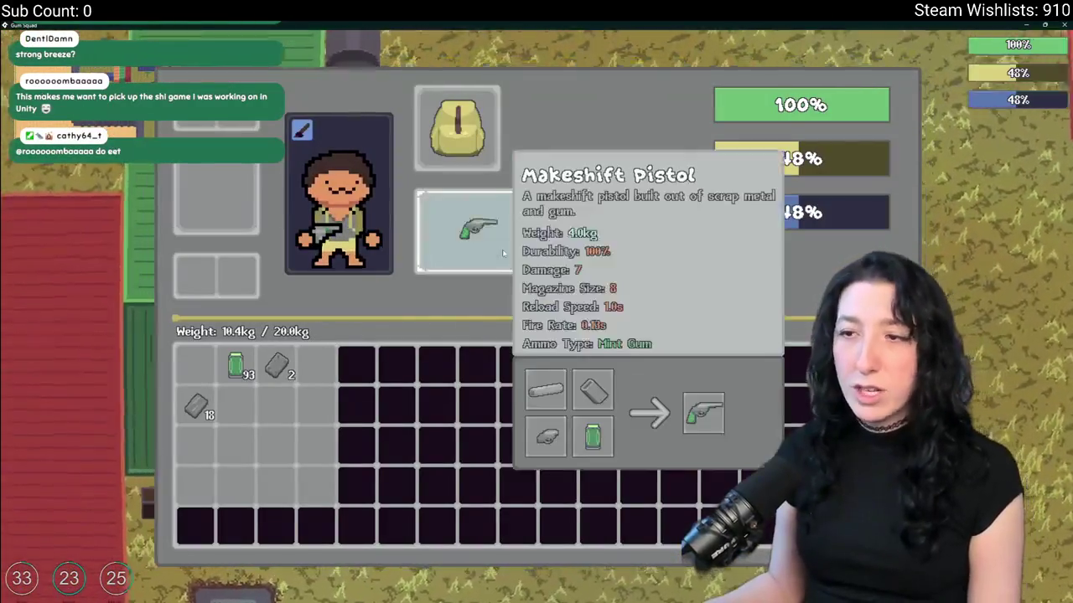
key(d)
key(Tab)
- Walk the character around the container yard and across the sand patch
key(w)
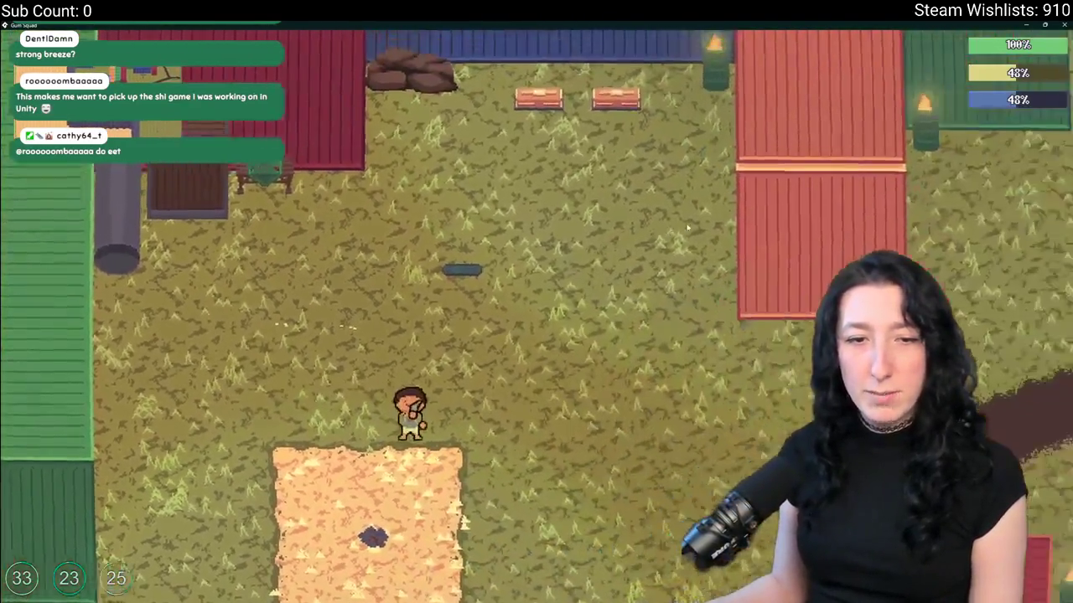
key(s)
key(w)
key(s)
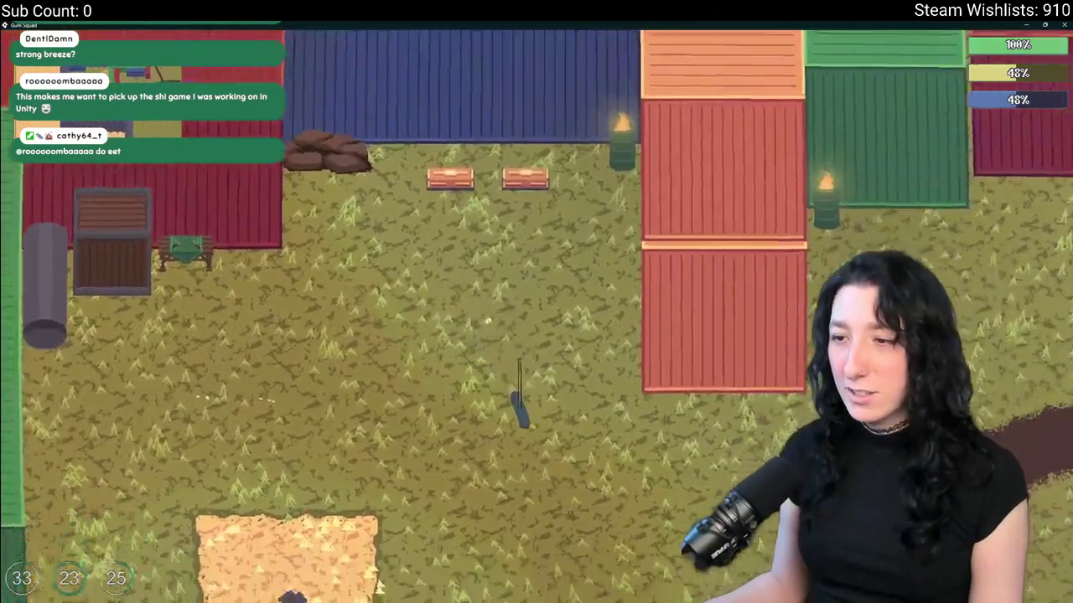
key(w)
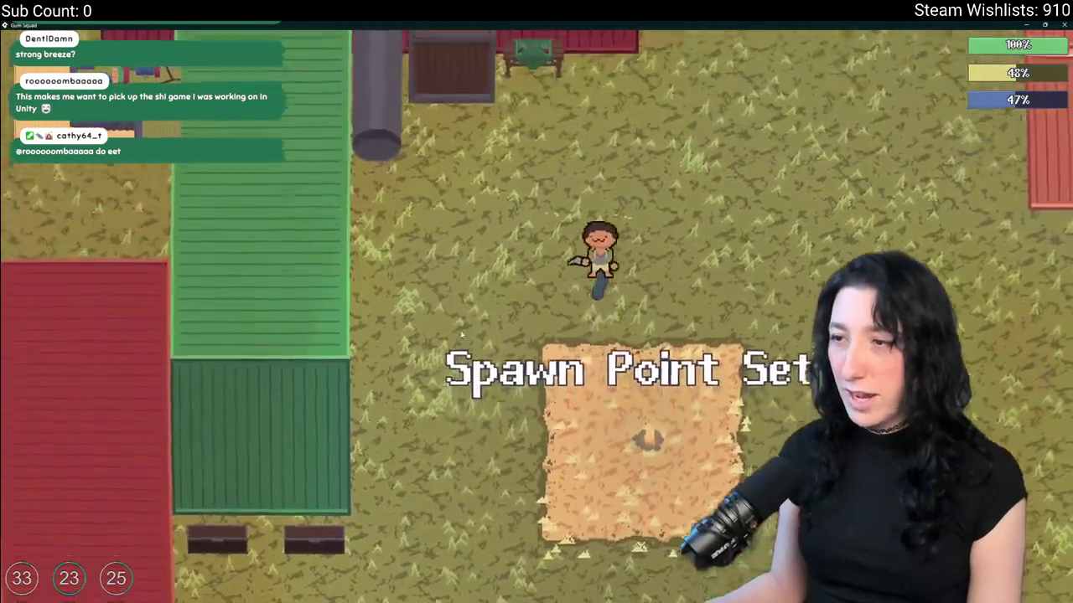
key(d)
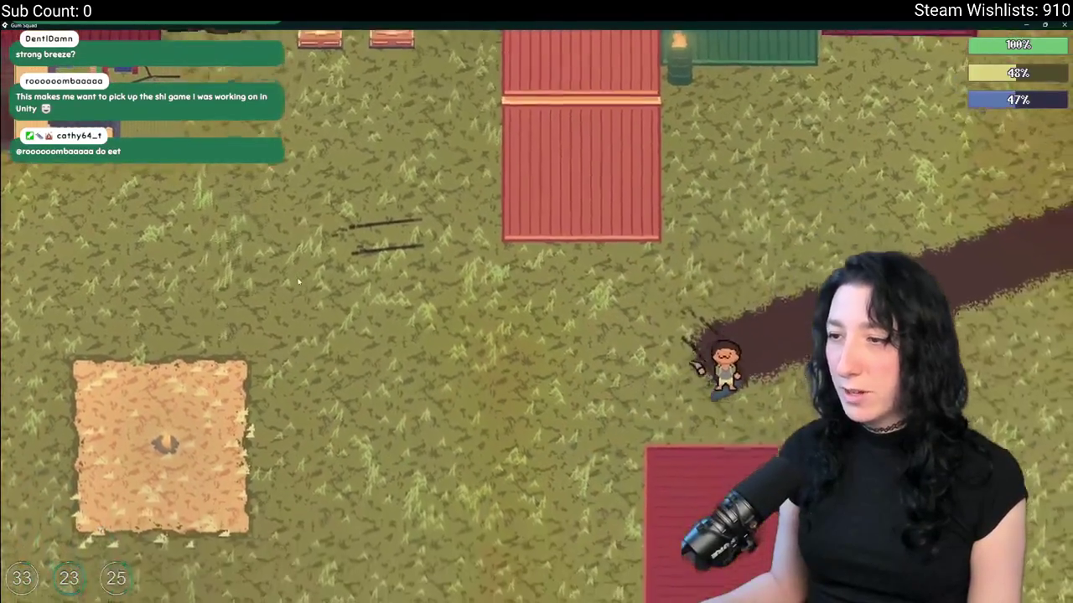
key(a)
key(s)
key(w)
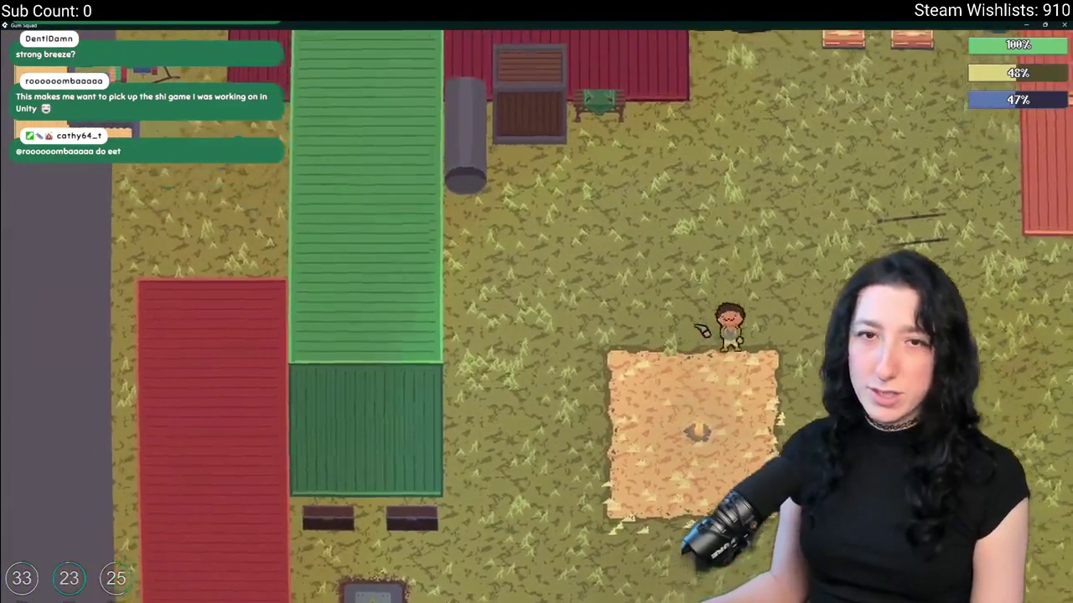
key(d)
key(s)
key(d)
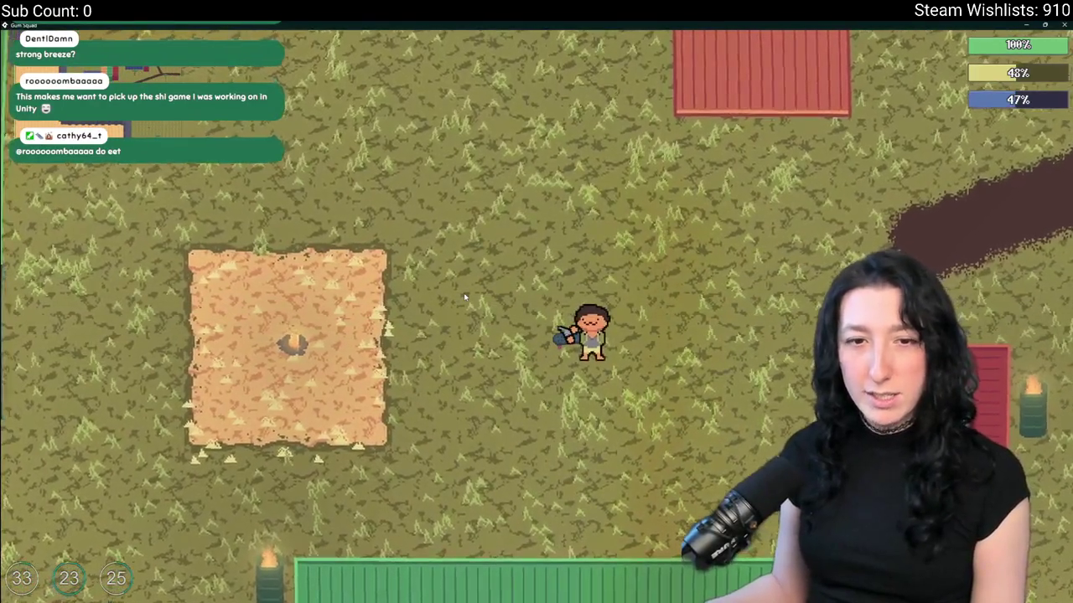
key(w)
key(w)
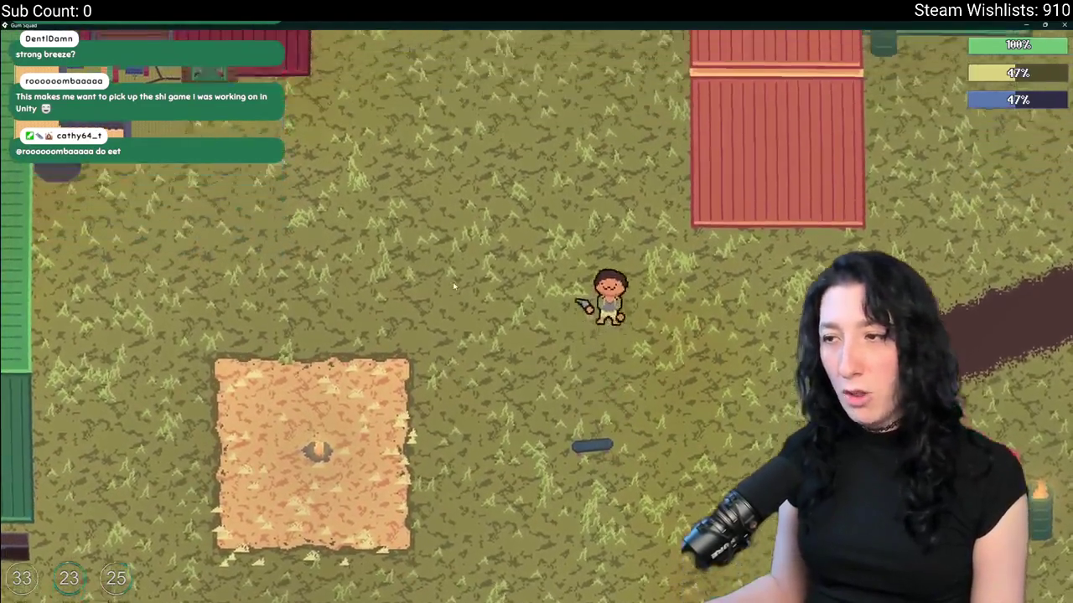
key(w)
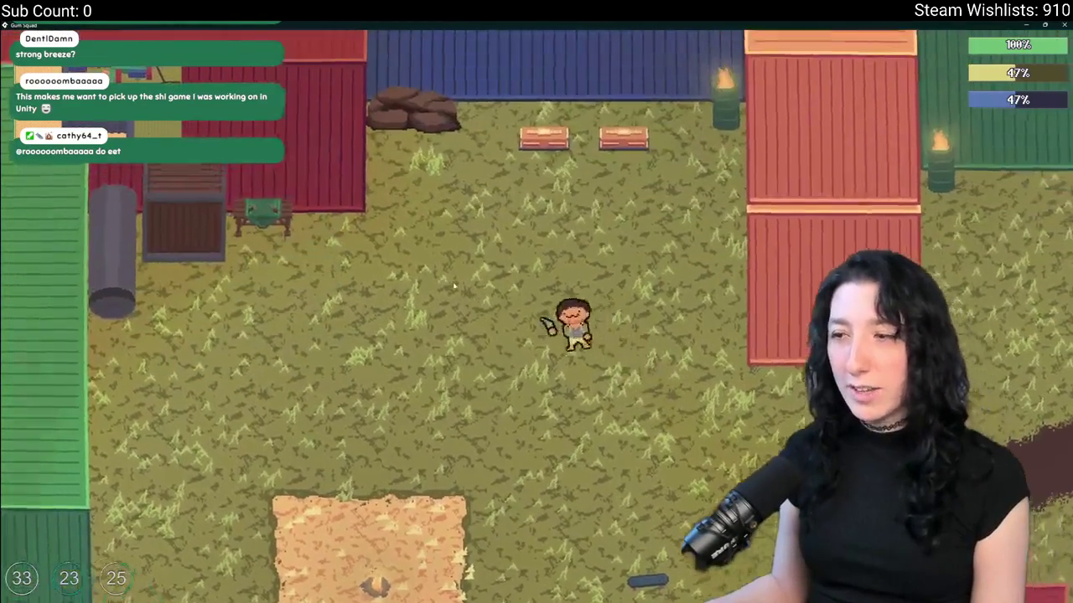
- Check the carried items, walk a bit more, then unequip the pistol from the equipment view
key(Tab)
mouse_move(235, 367)
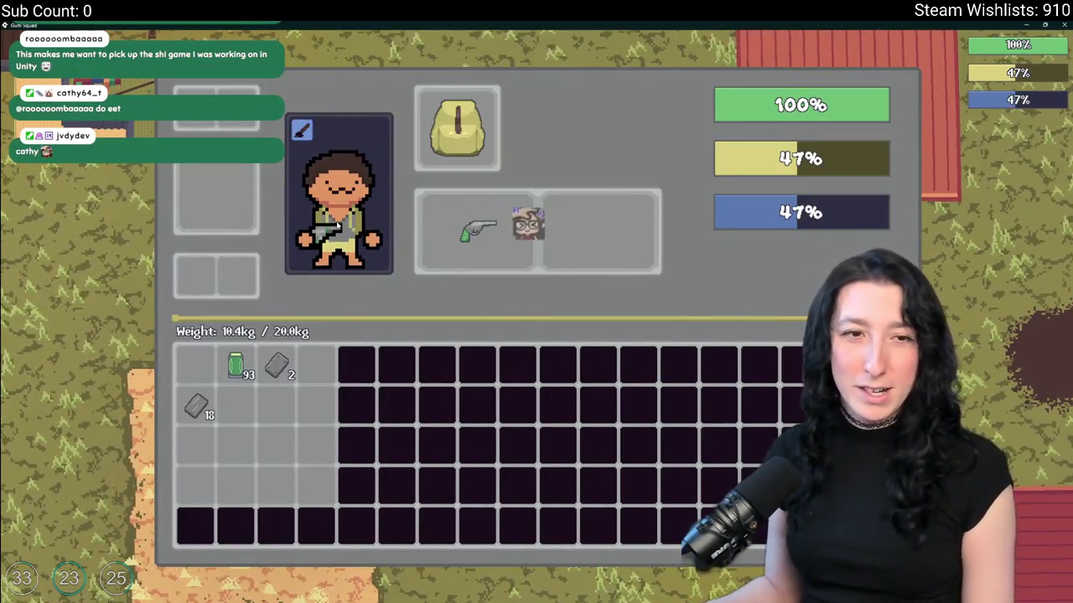
key(Tab)
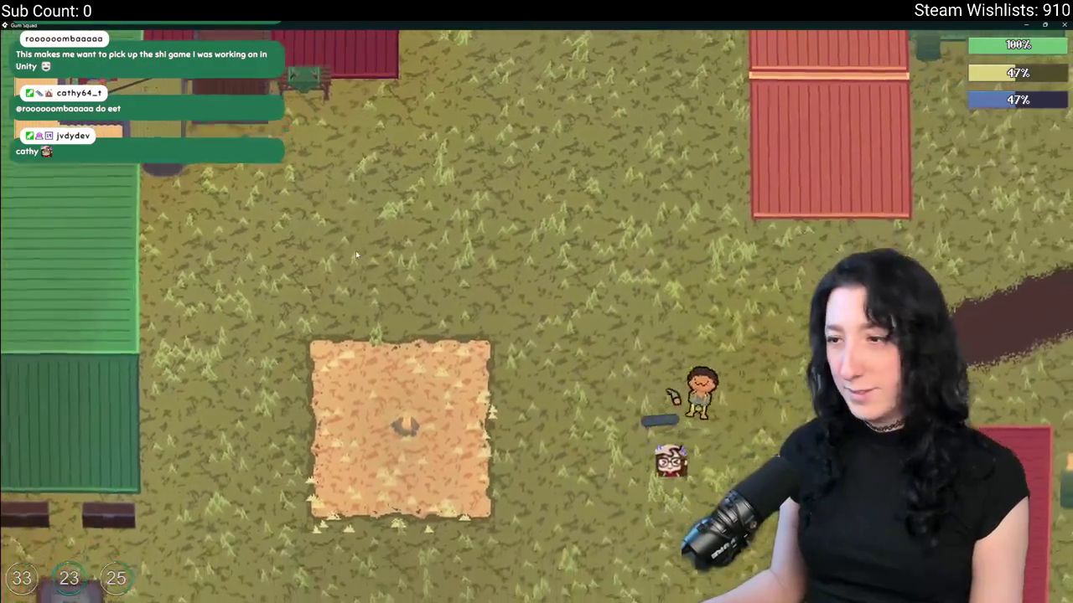
key(d)
key(w)
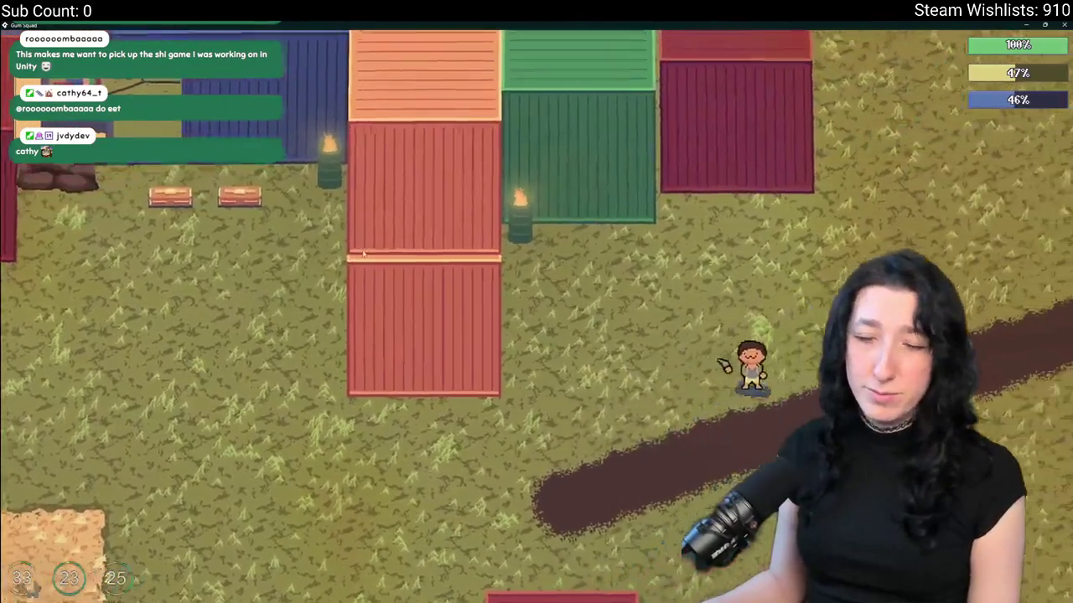
key(a)
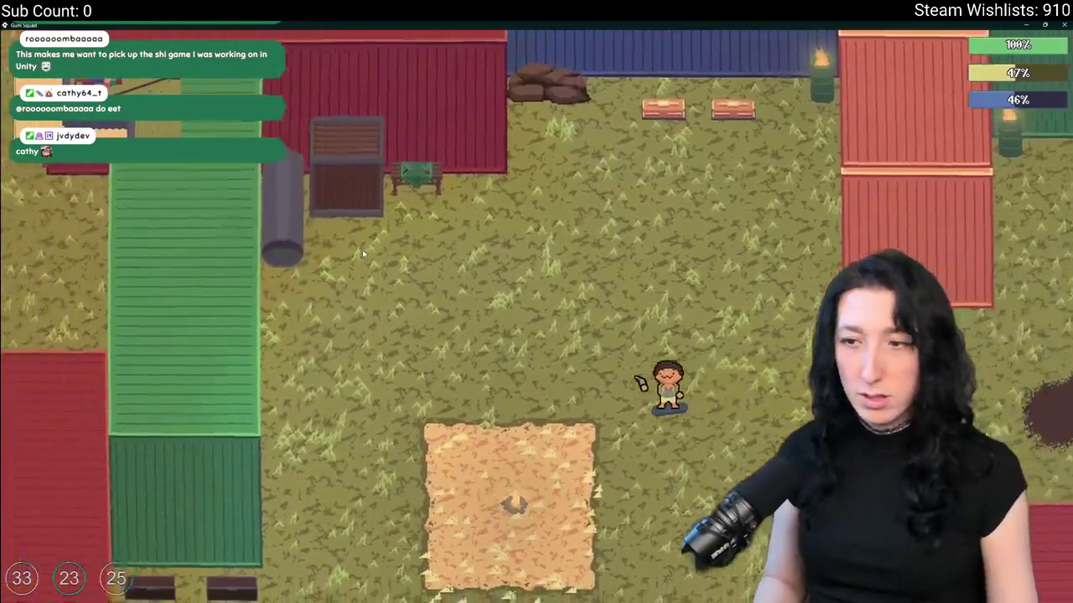
key(w)
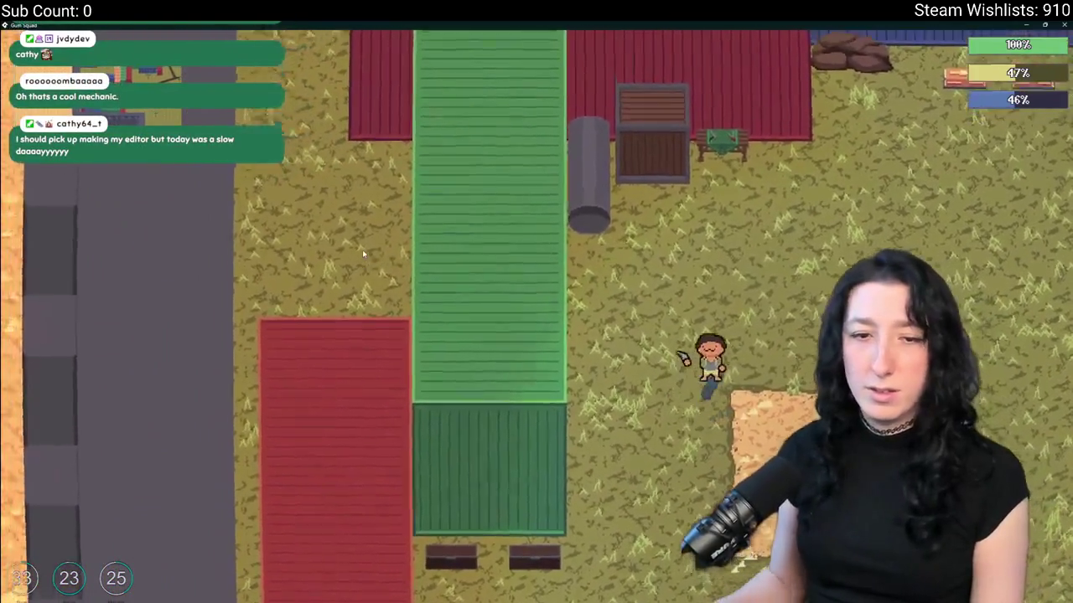
key(d)
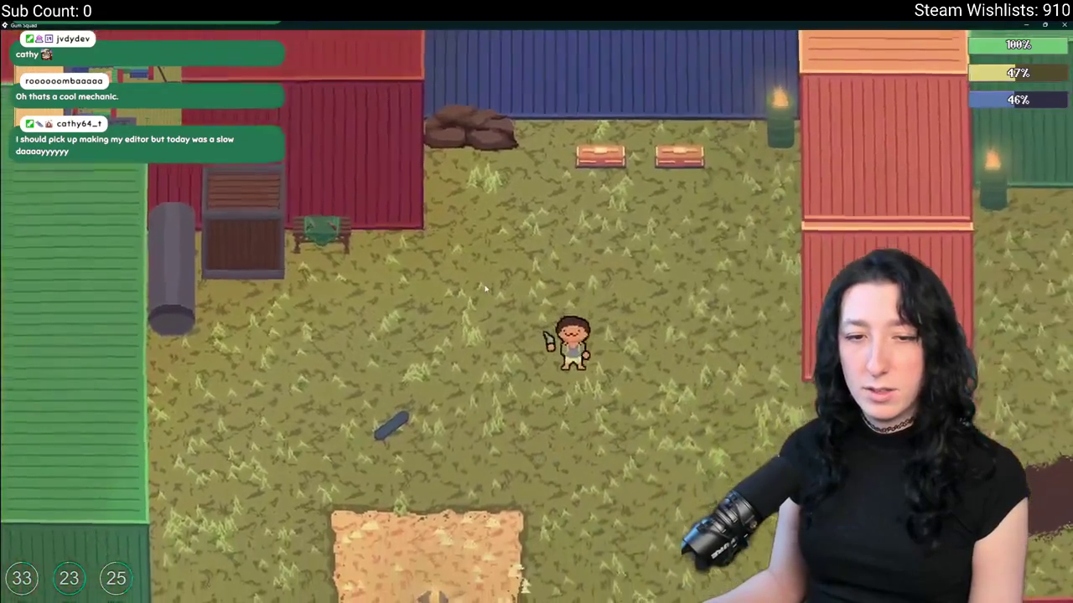
key(a)
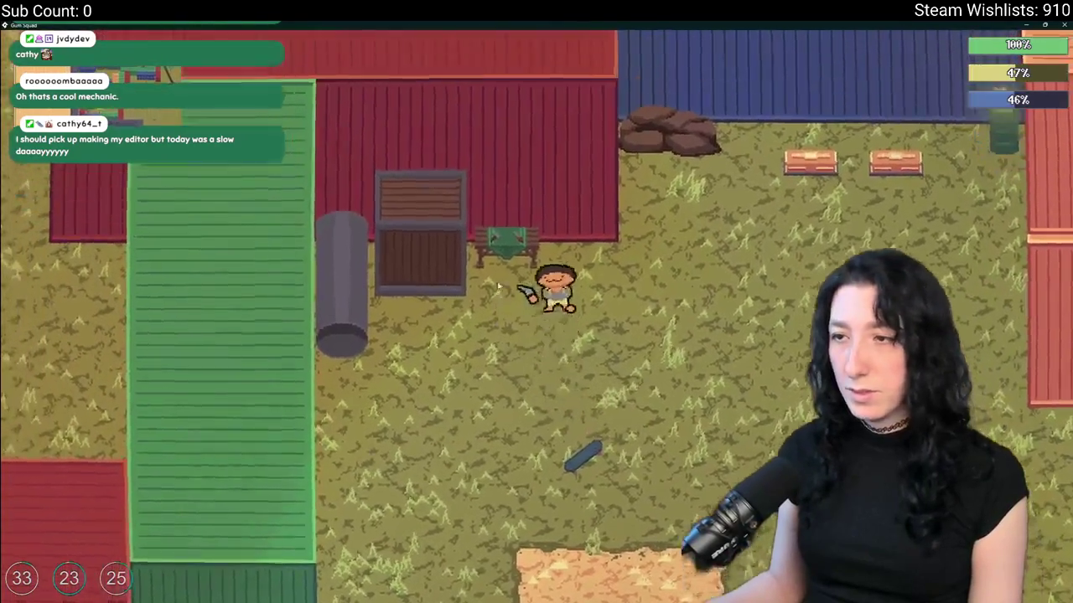
key(e)
key(Tab)
click(474, 227)
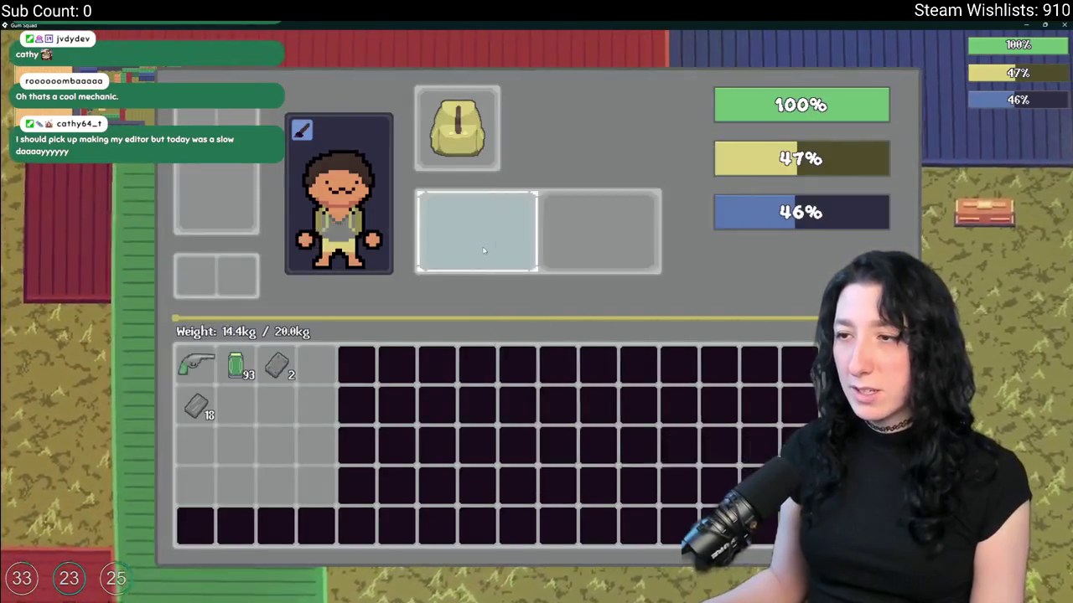
- Place the Makeshift Pistol in the crafting grid and read the Pistol Body output card
key(Tab)
click(194, 362)
mouse_move(717, 199)
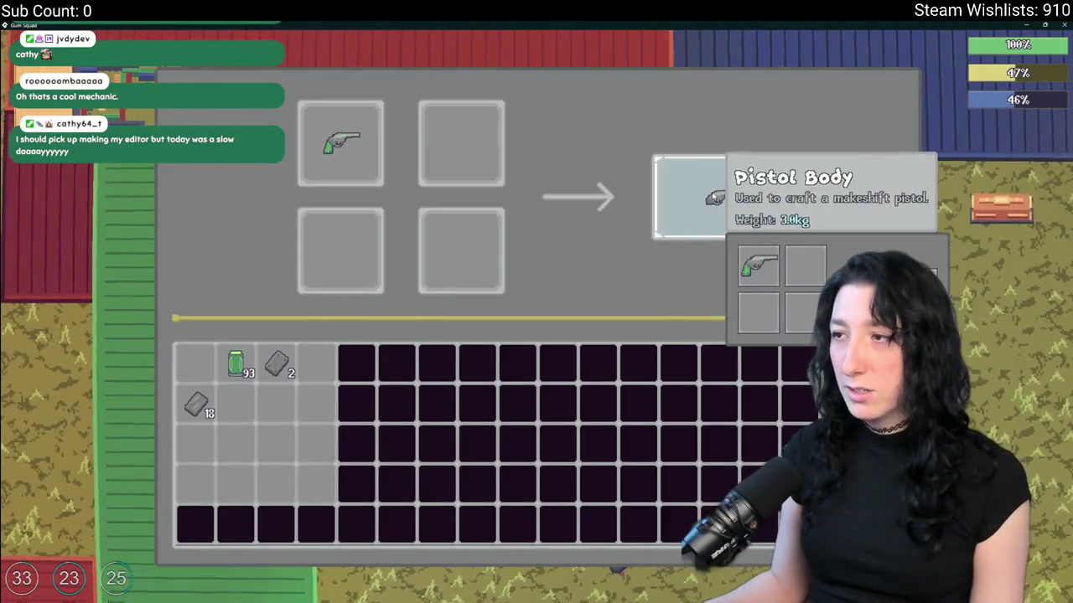
mouse_move(724, 179)
mouse_move(692, 183)
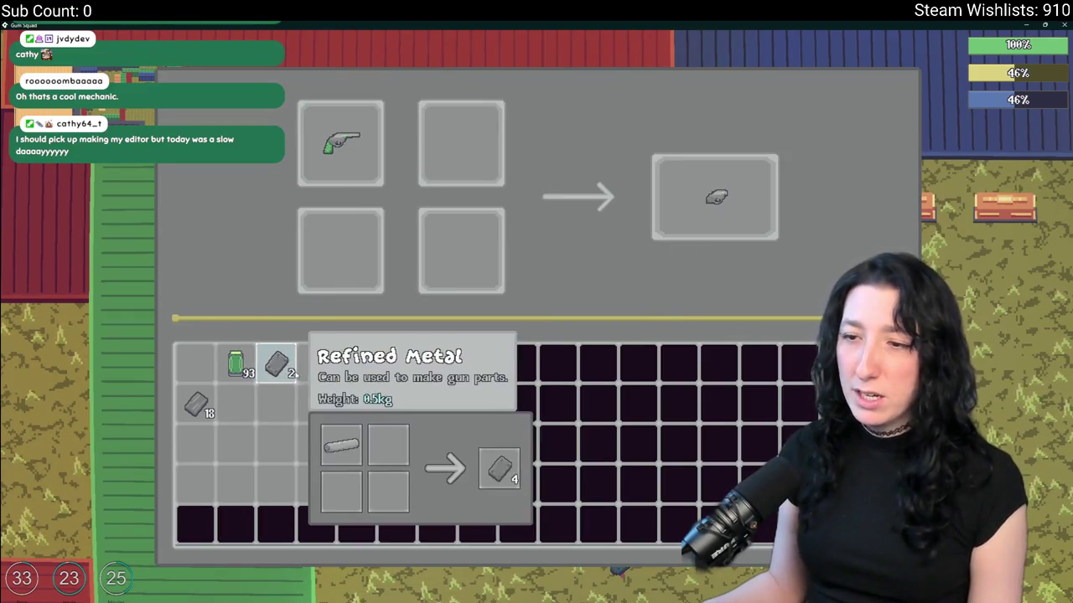
drag(277, 364, 459, 162)
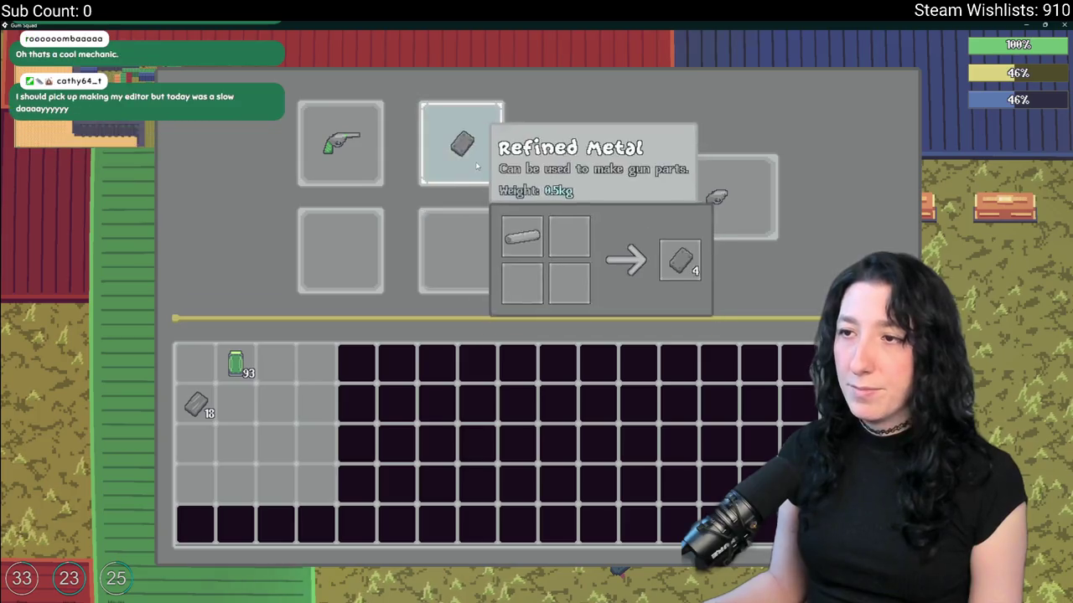
click(460, 162)
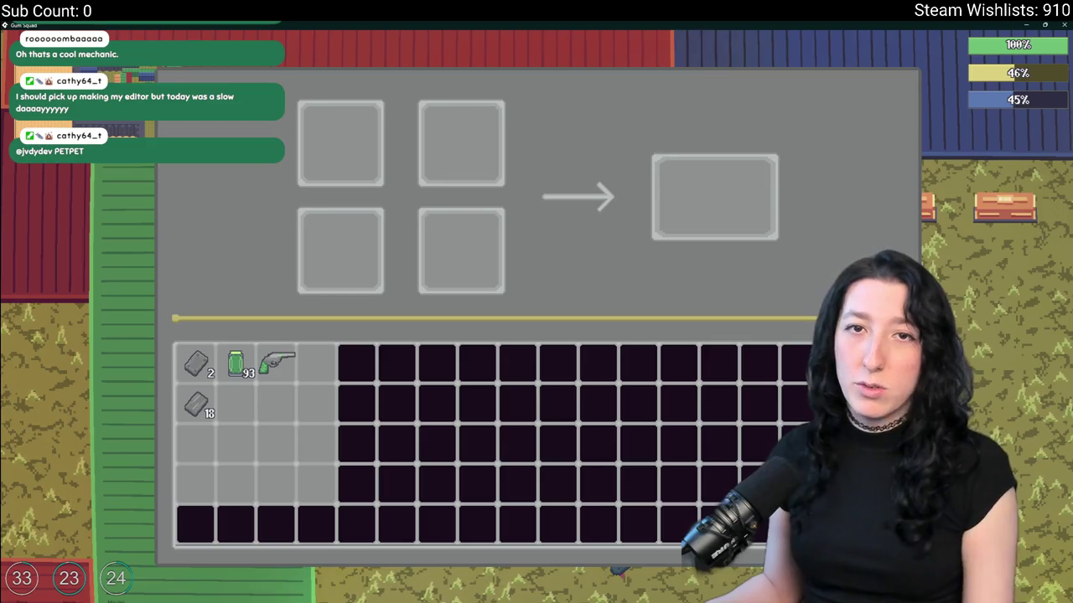
- Walk south, put the pistol back in the first crafting slot, then close the crafting panel
key(Tab)
key(s)
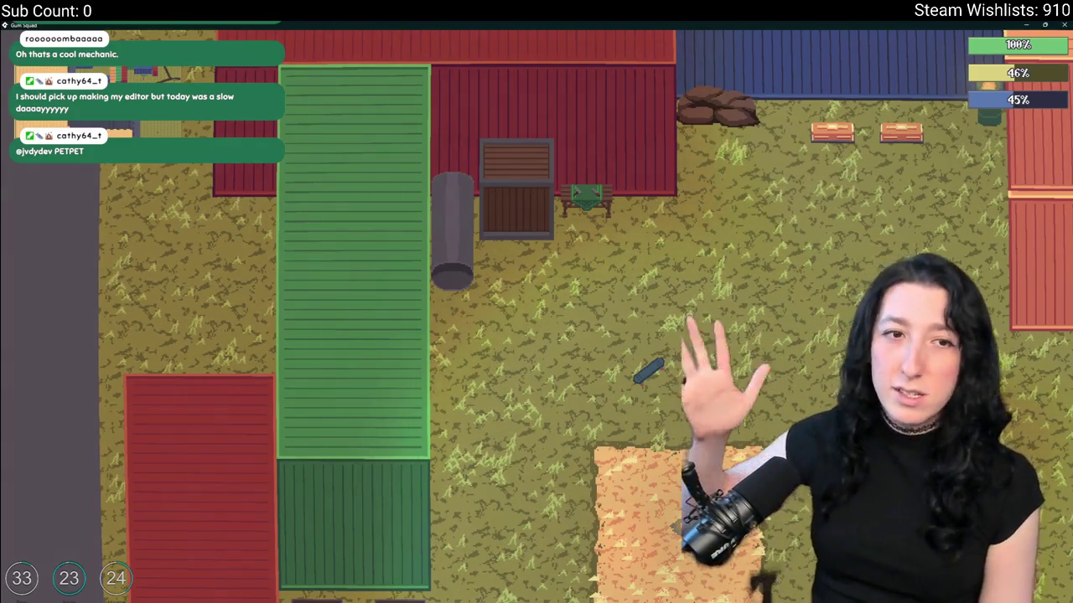
key(Tab)
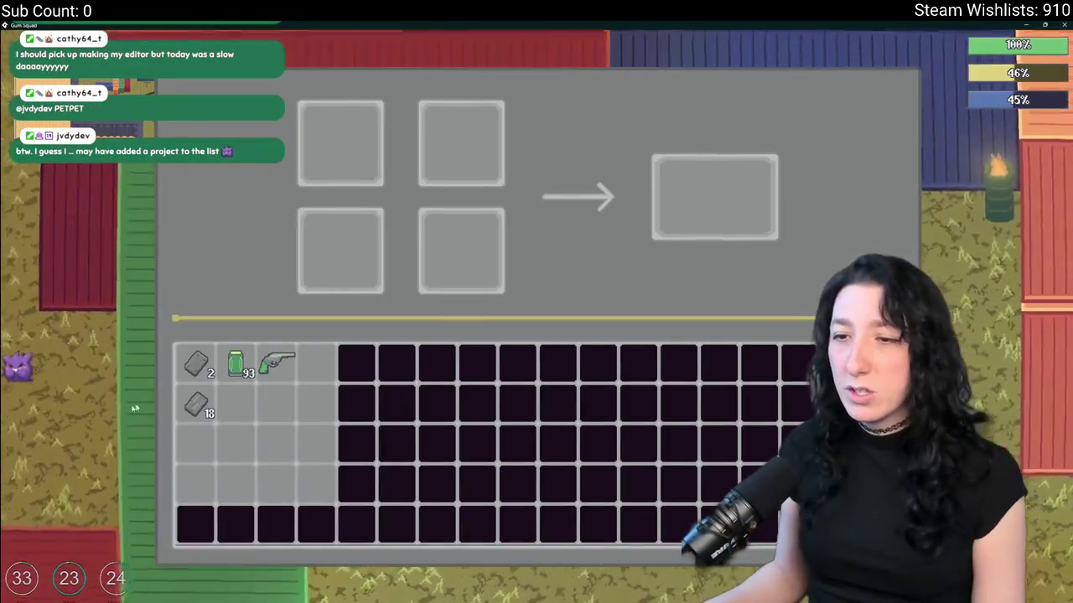
click(276, 363)
click(195, 363)
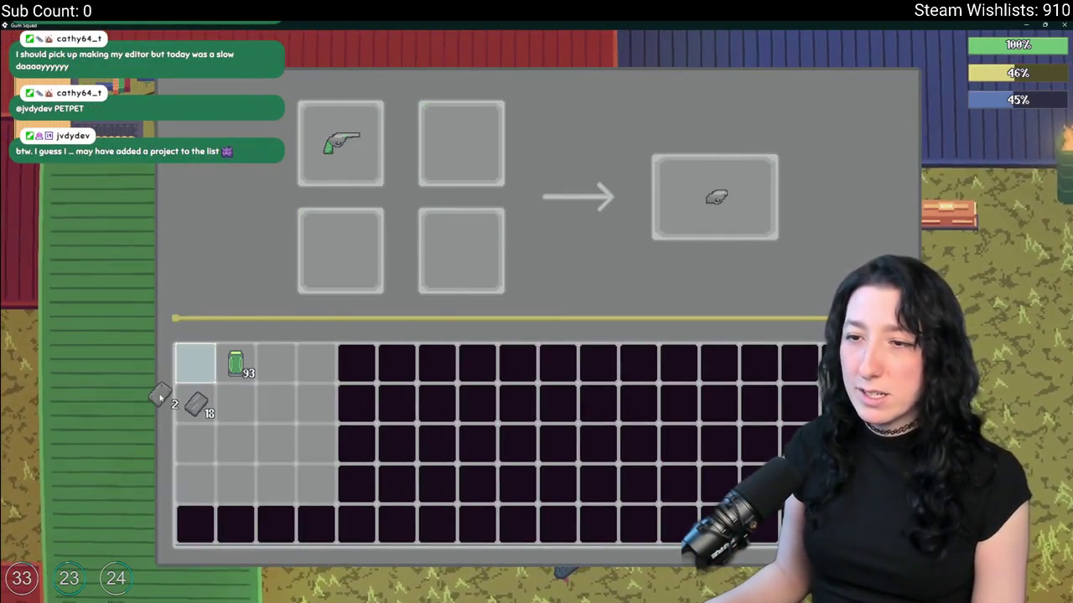
click(196, 365)
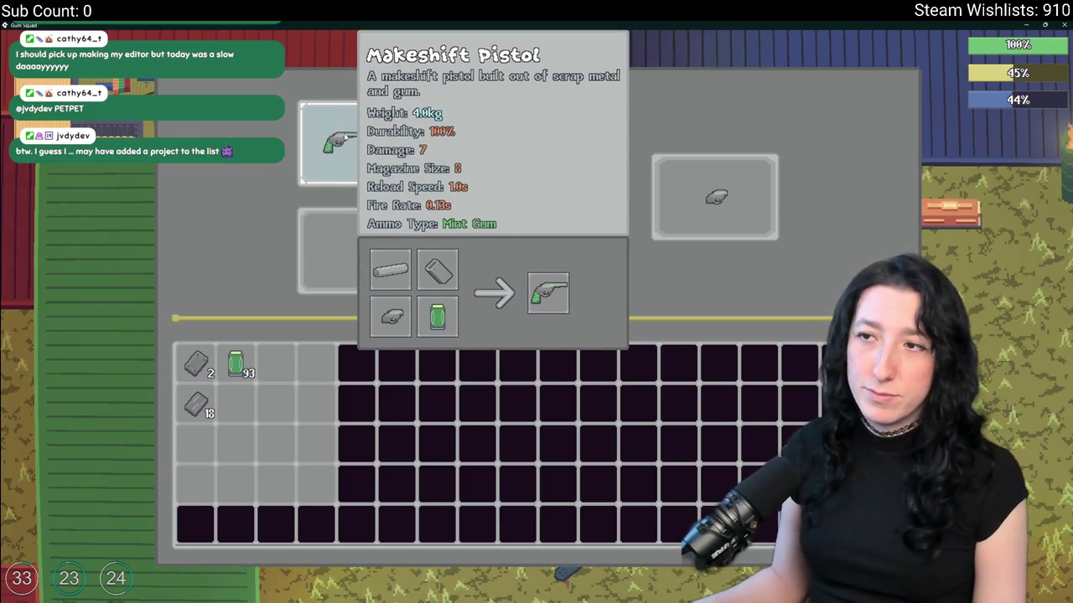
key(Escape)
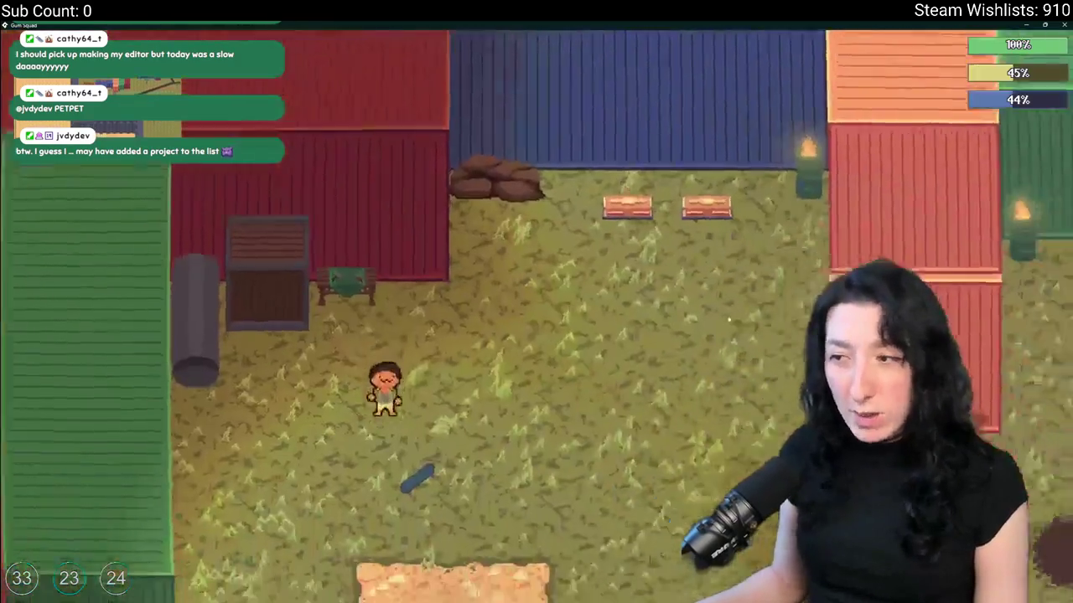
key(Escape)
- Save and quit Gum Squad to the desktop, then pan around the compound in the room editor
click(574, 411)
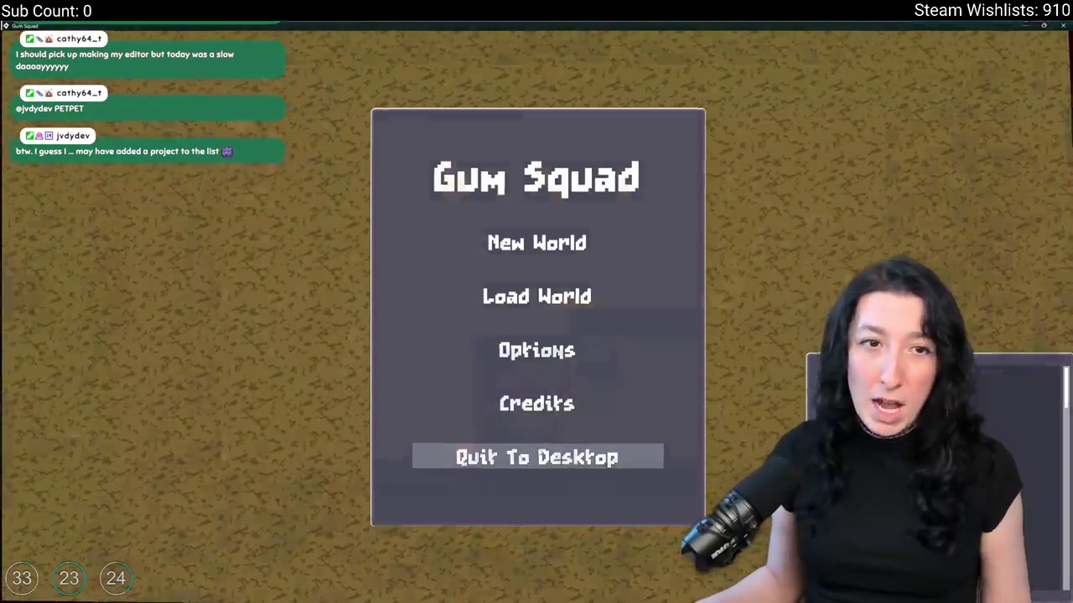
click(539, 452)
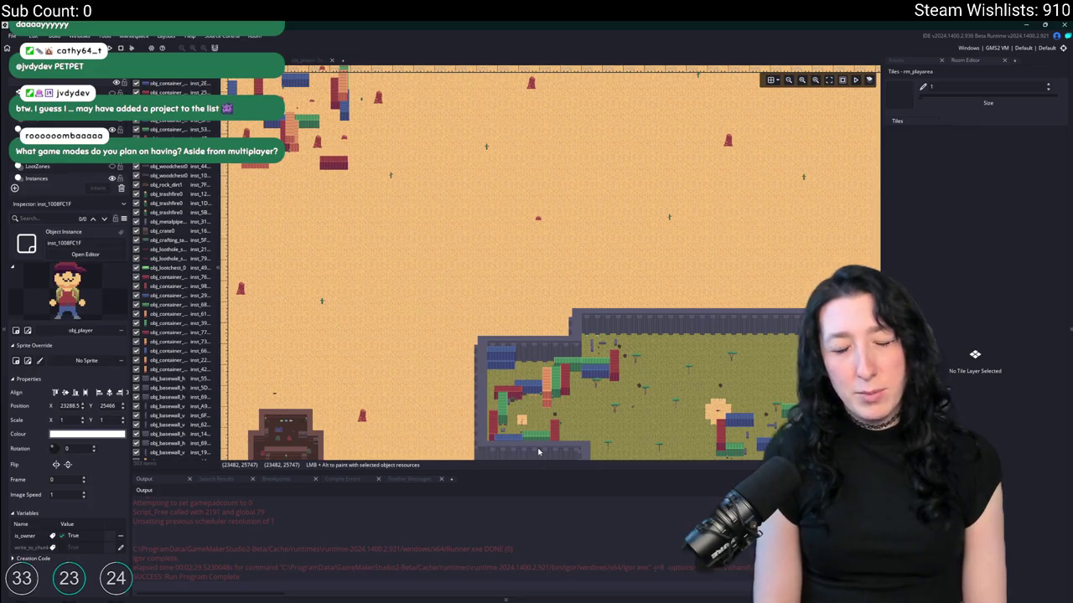
drag(586, 420, 358, 199)
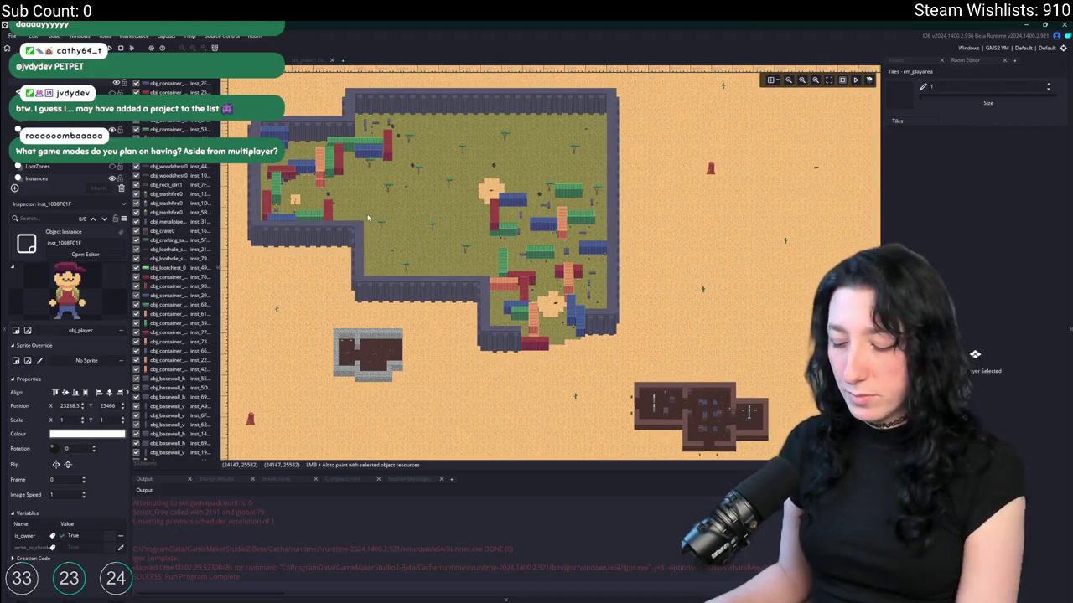
scroll(369, 252, up, 4)
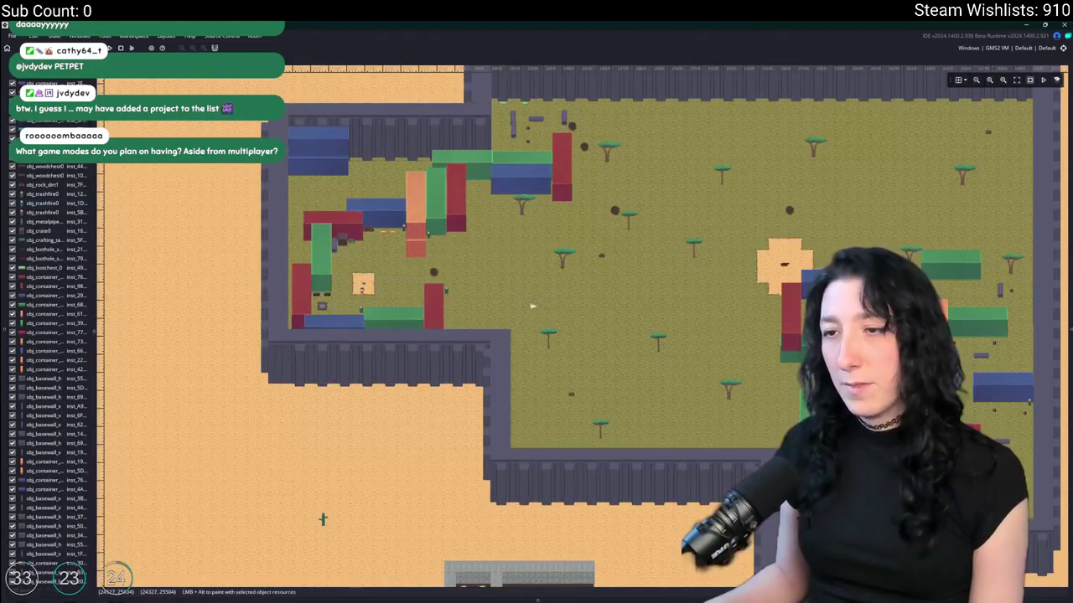
drag(532, 306, 547, 532)
scroll(443, 342, up, 3)
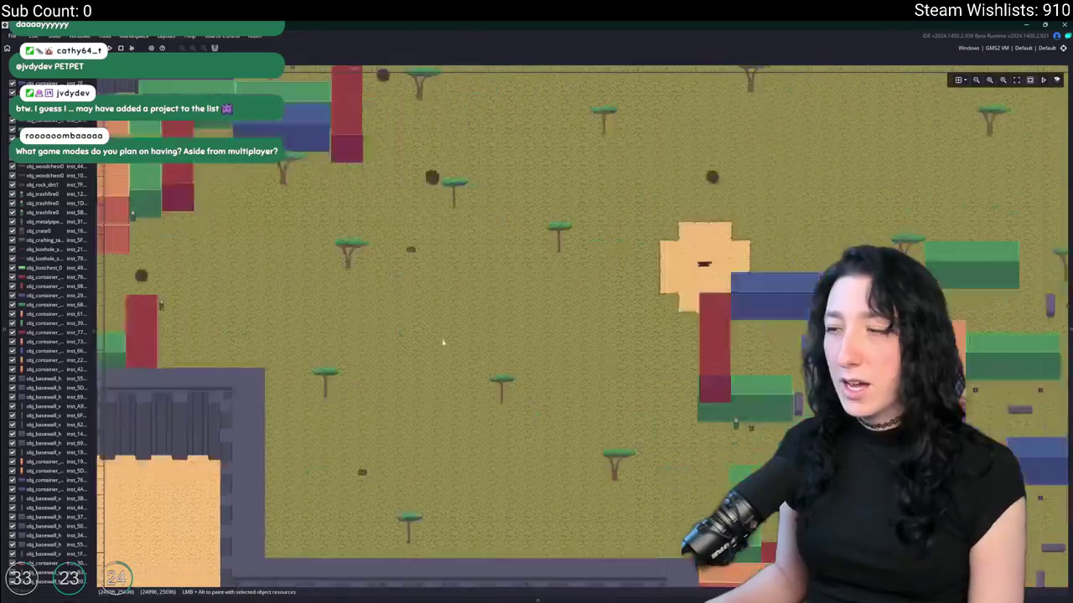
scroll(443, 342, down, 5)
- Inspect the walled compound's 60 instances and surrounding desert buildings, then build and run with F5
mouse_move(366, 123)
mouse_down()
mouse_move(561, 450)
mouse_move(621, 502)
mouse_up()
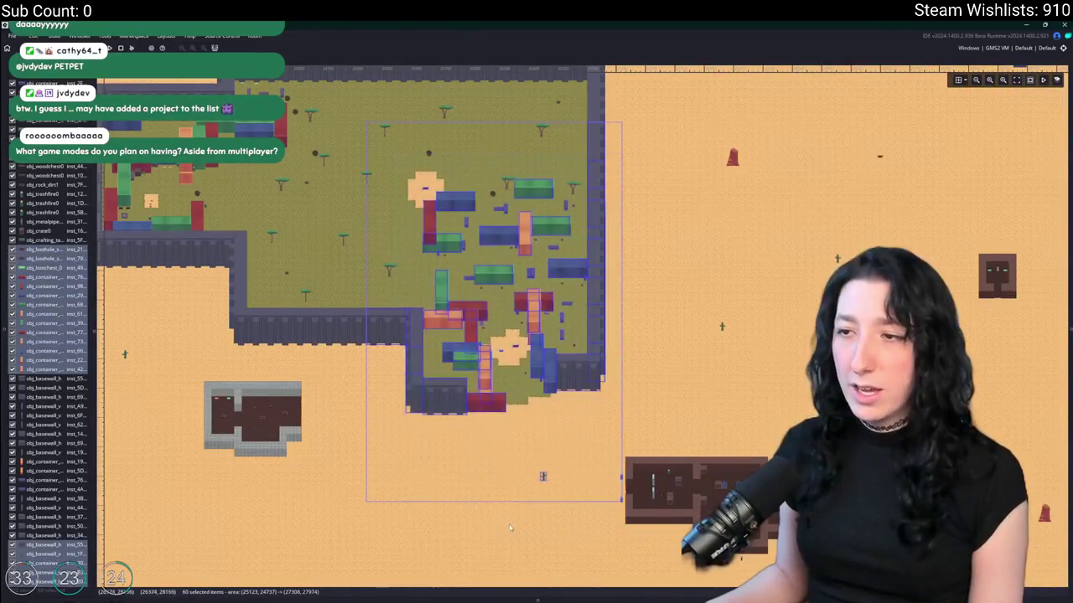
click(351, 498)
scroll(462, 373, down, 5)
scroll(462, 352, up, 3)
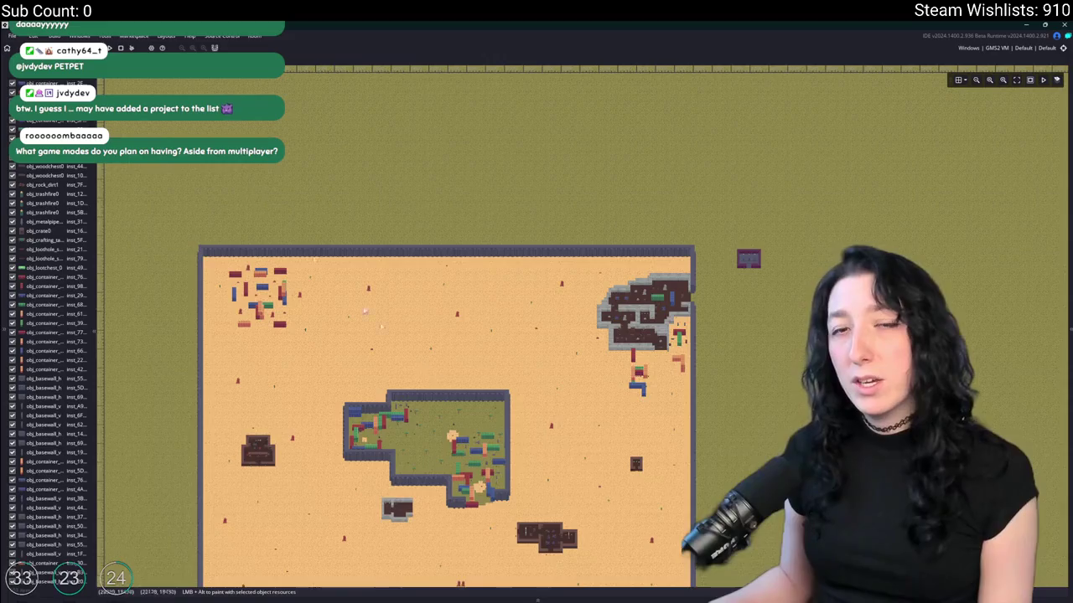
scroll(348, 481, up, 4)
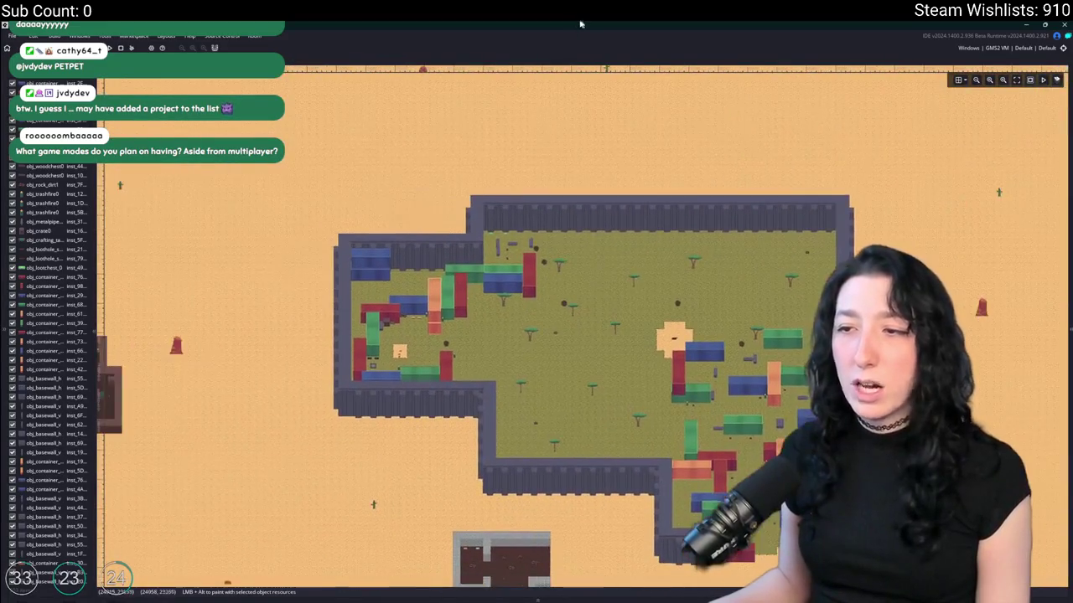
scroll(321, 308, left, 5)
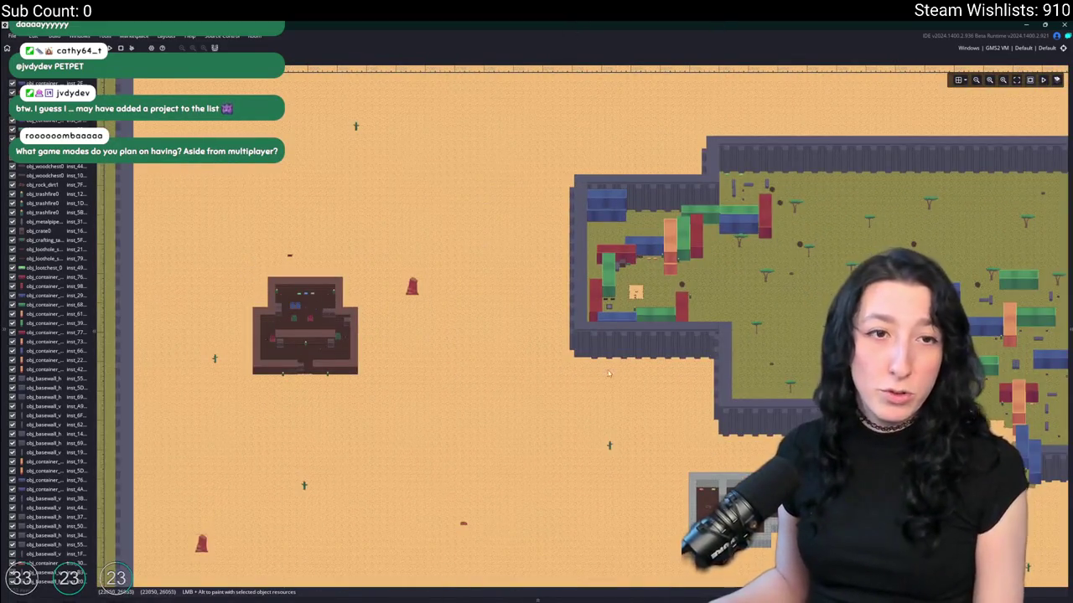
scroll(610, 374, right, 5)
scroll(536, 335, down, 5)
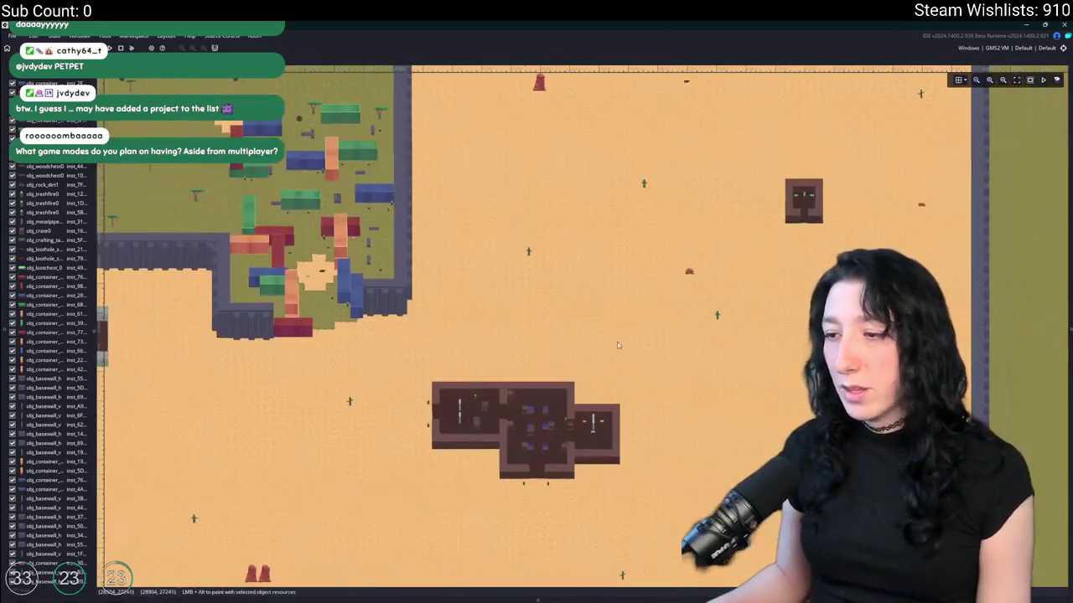
scroll(536, 335, down, 3)
scroll(621, 259, up, 3)
drag(621, 259, 459, 386)
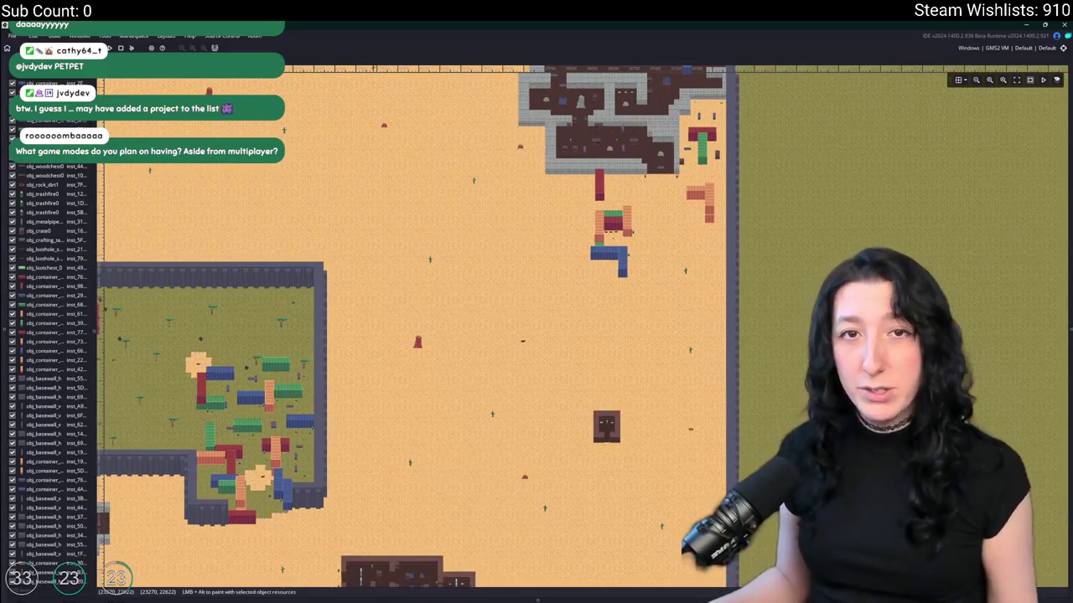
drag(256, 129, 422, 204)
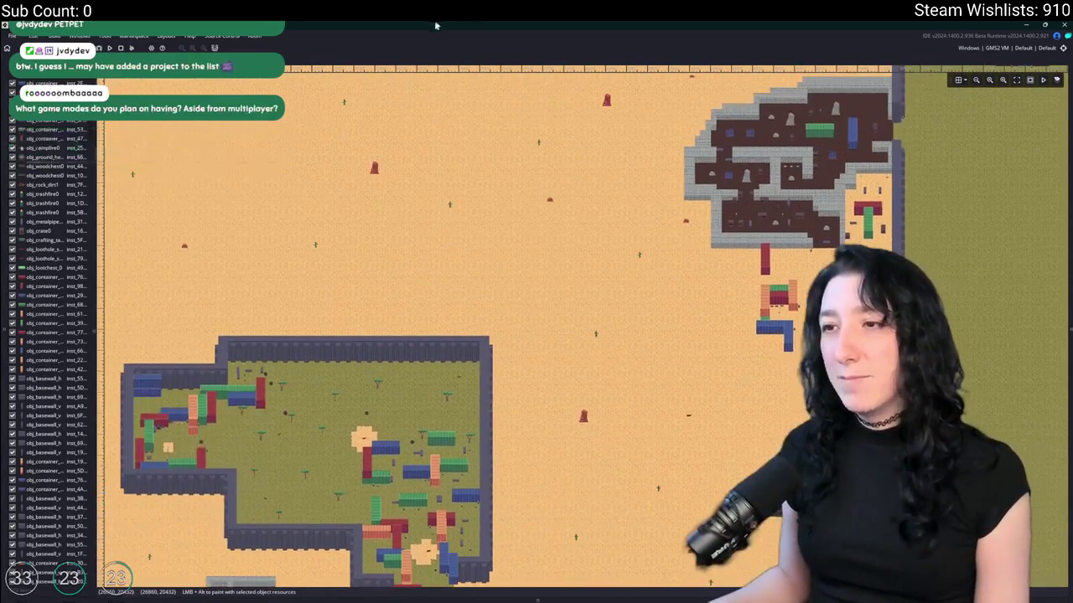
mouse_move(151, 243)
mouse_down()
mouse_move(288, 193)
mouse_move(338, 325)
mouse_move(408, 286)
mouse_move(434, 242)
mouse_move(412, 216)
mouse_up()
key(F5)
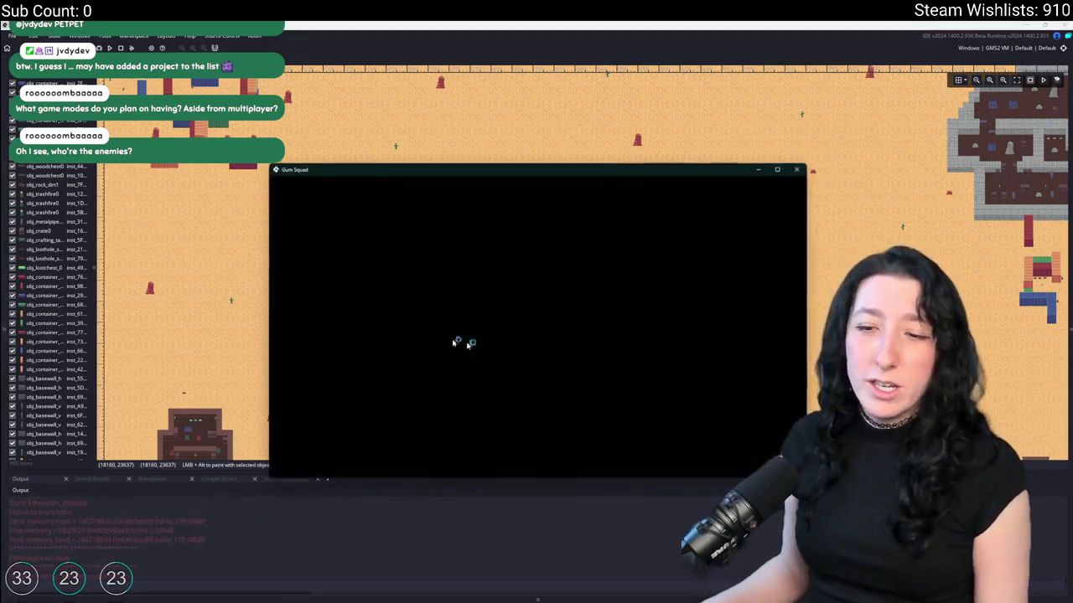
- Host the new world briefly, check the inventory, then quit back to the world list
click(537, 390)
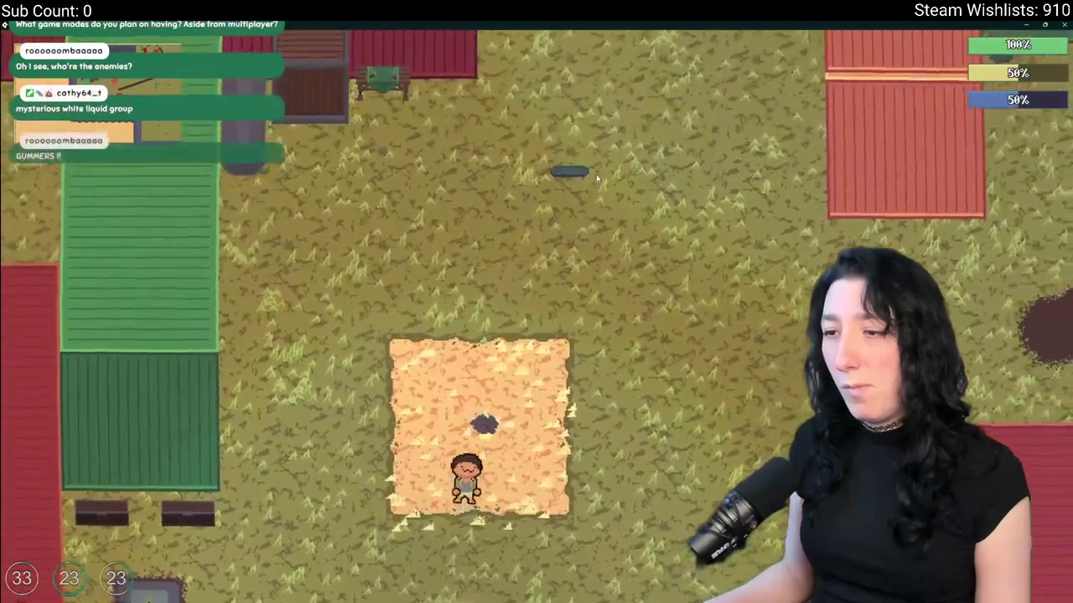
key(Tab)
key(Escape)
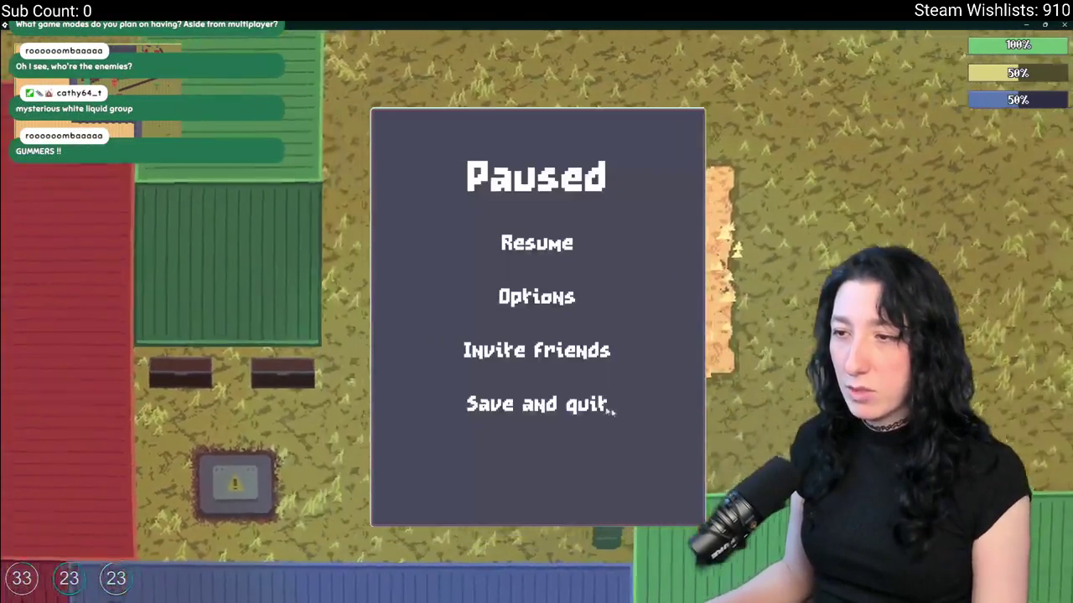
click(527, 400)
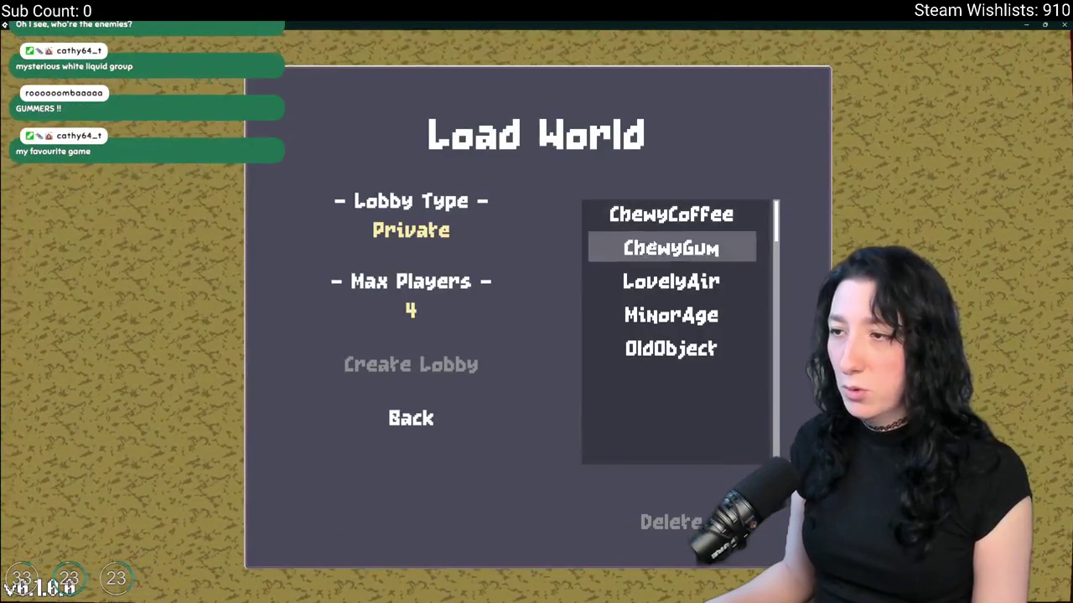
- Launch the LovelyAir world in a lobby, leave the session, and load it again
click(654, 289)
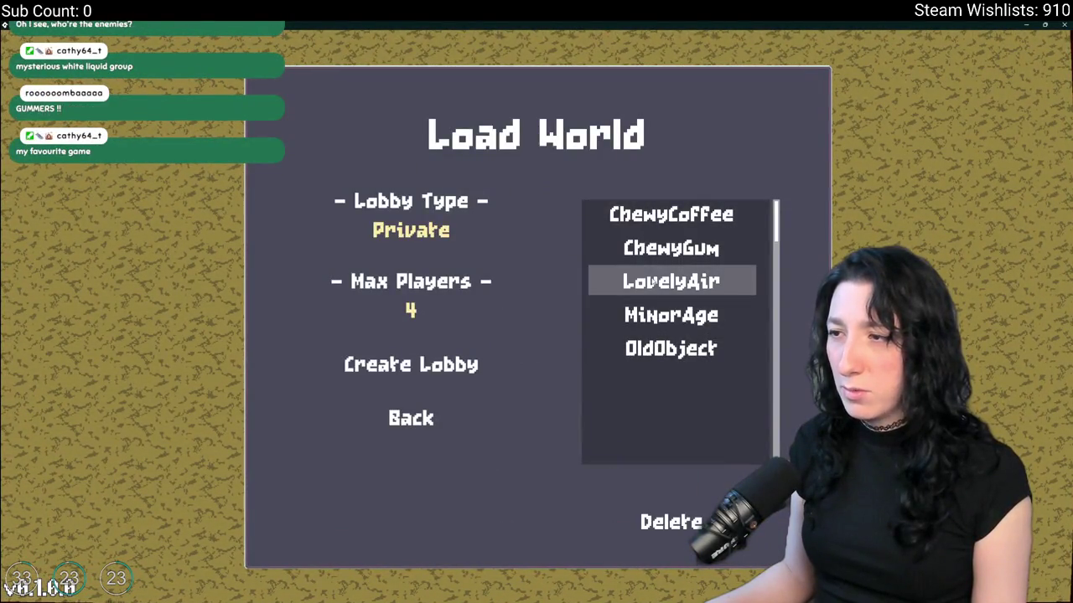
click(460, 369)
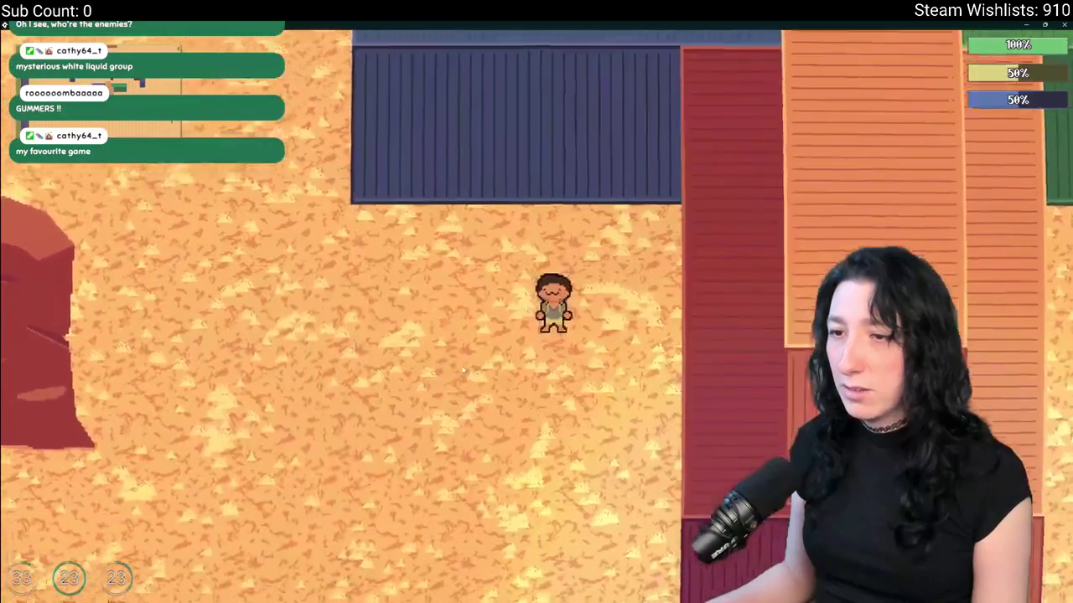
key(Escape)
click(536, 403)
click(503, 294)
click(423, 360)
- Walk the character right and up to the crates and open the nearby crate's storage
key(Tab)
key(Tab)
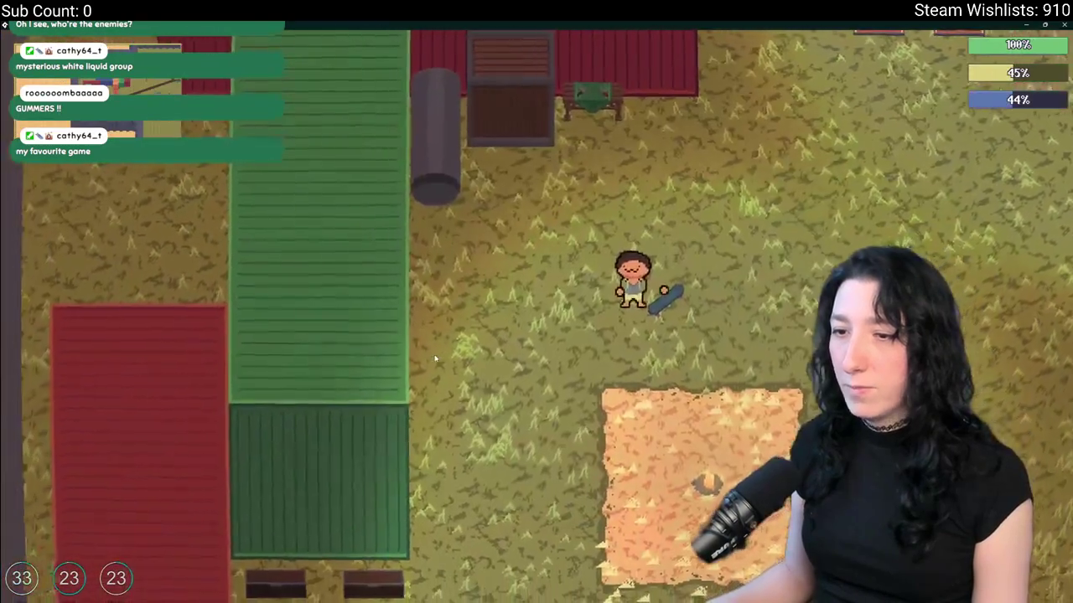
key(d)
key(w)
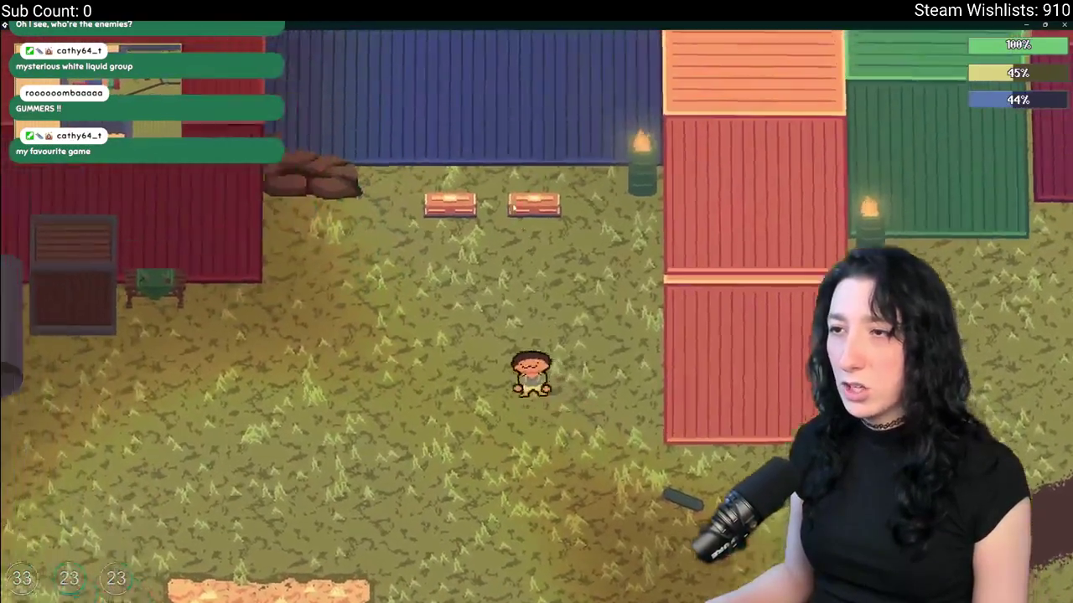
key(w)
key(e)
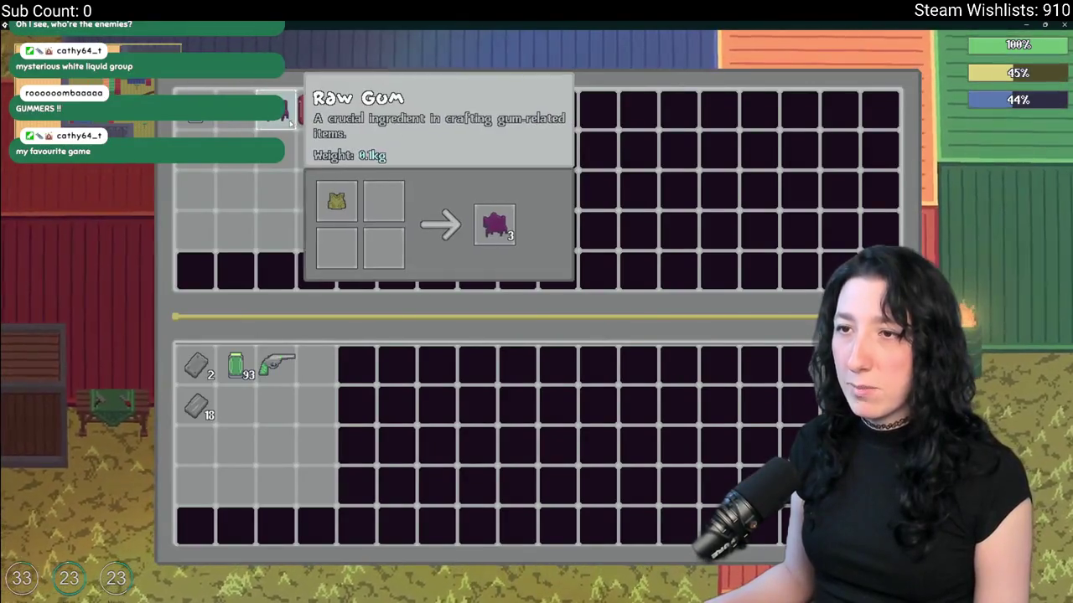
- Loot the other nearby crate and check the character inventory
key(e)
key(e)
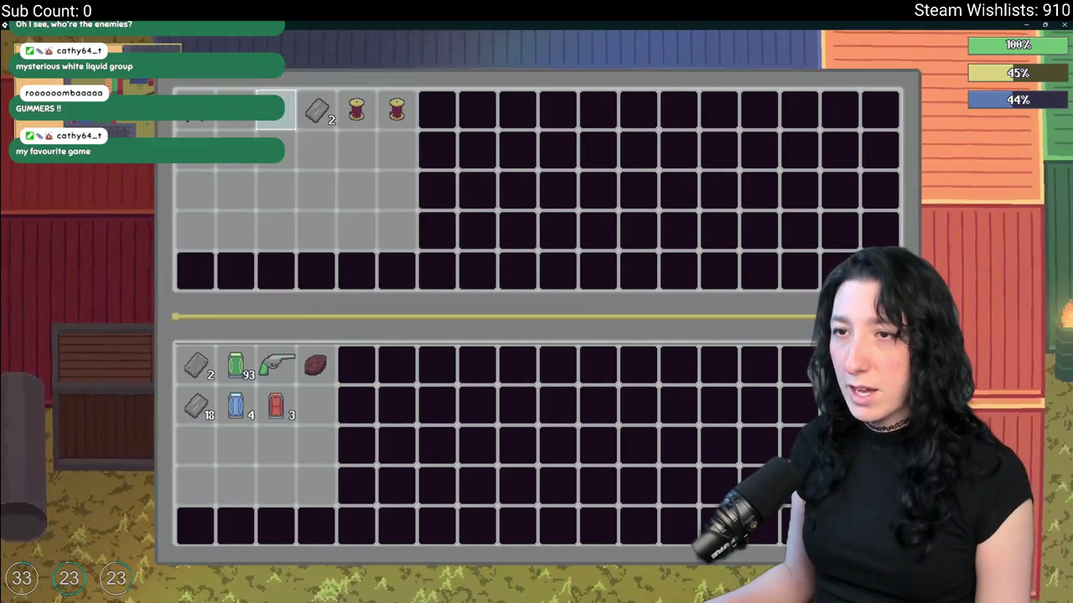
key(e)
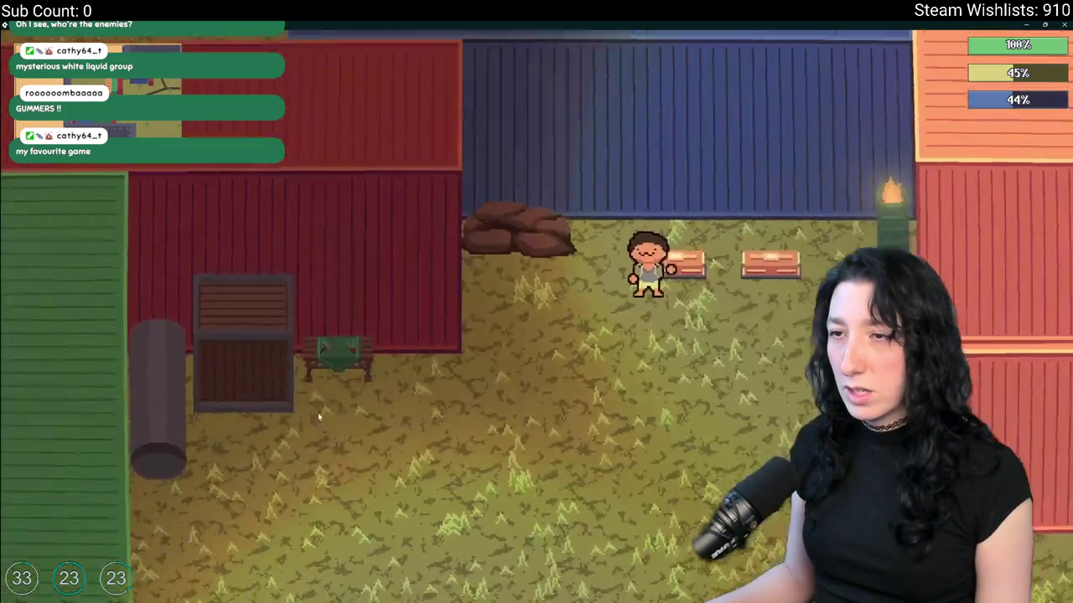
key(e)
key(Tab)
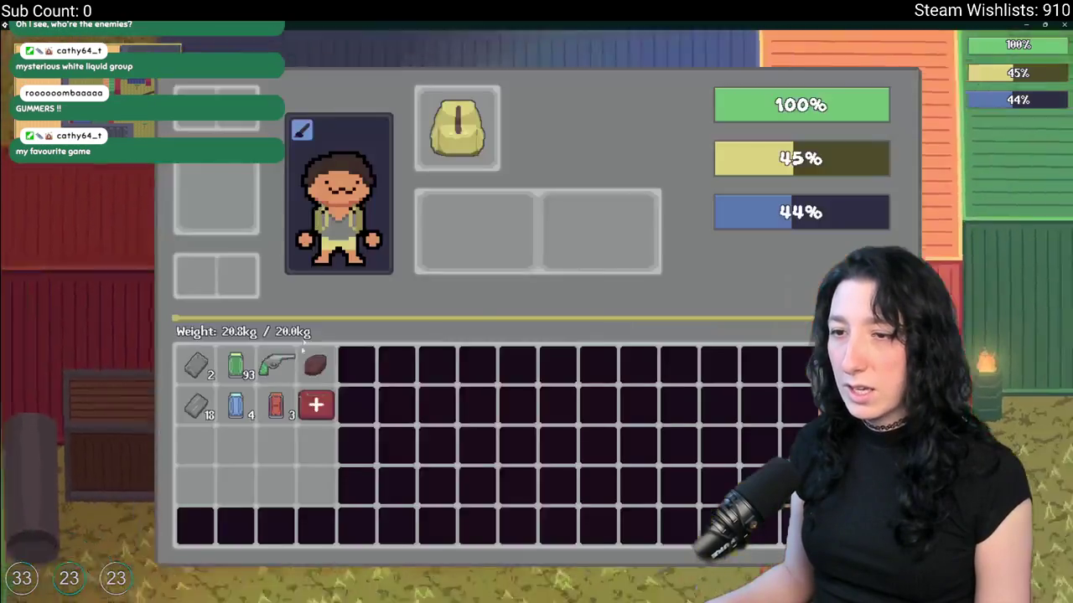
key(Tab)
- Walk and crawl south, briefly checking the storage grid on the way
key(s)
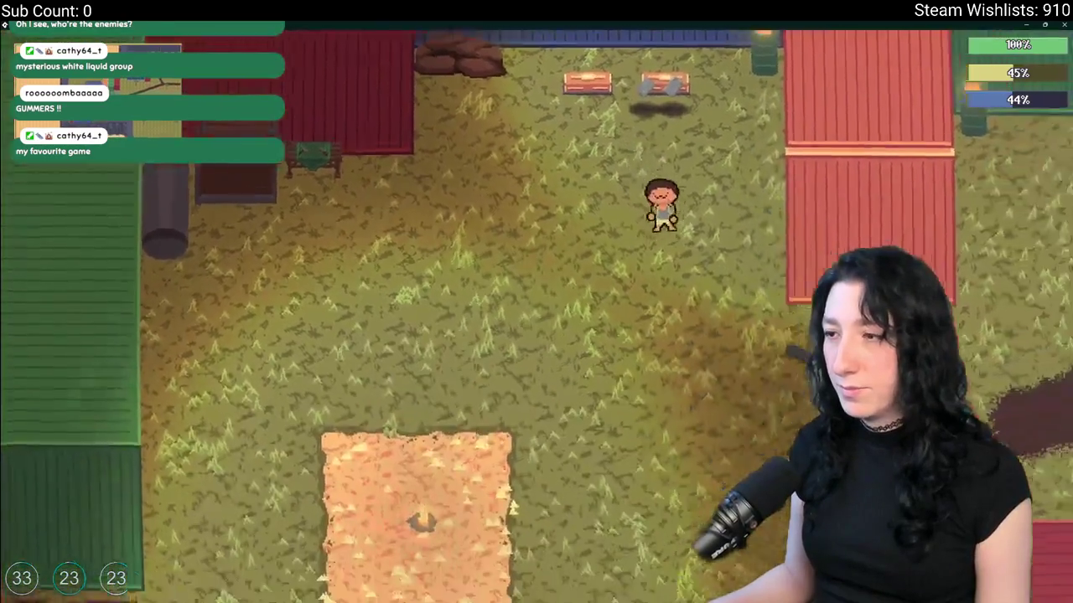
key(Tab)
key(Tab)
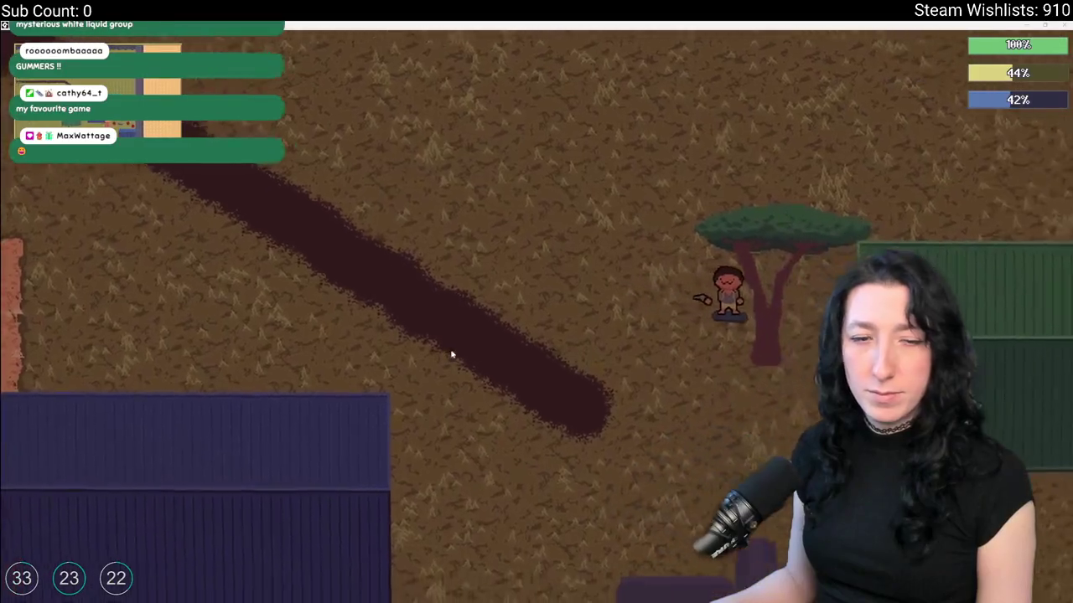
key(s)
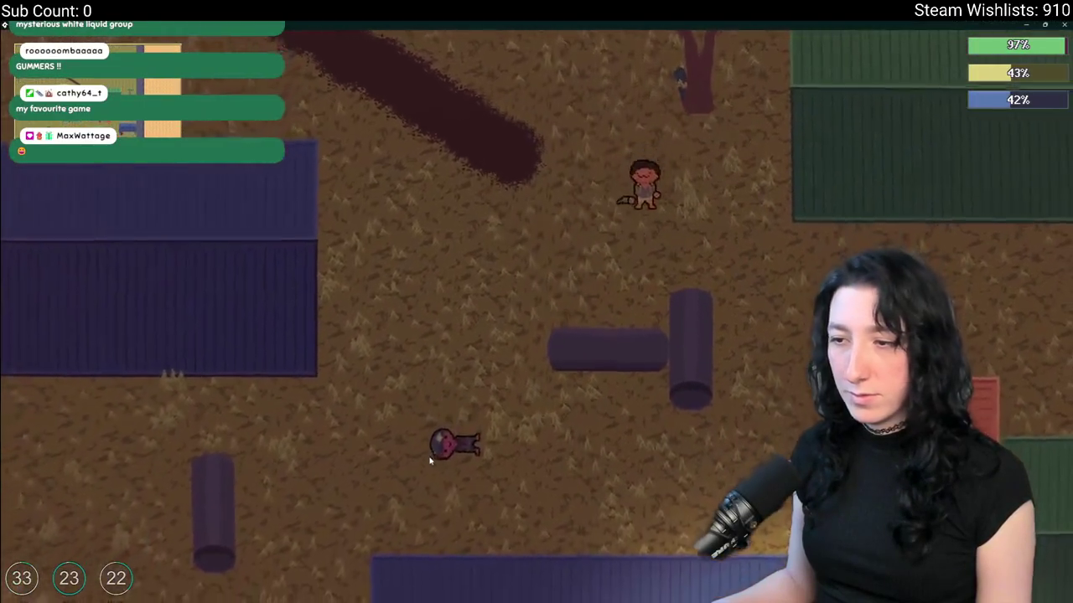
key(Tab)
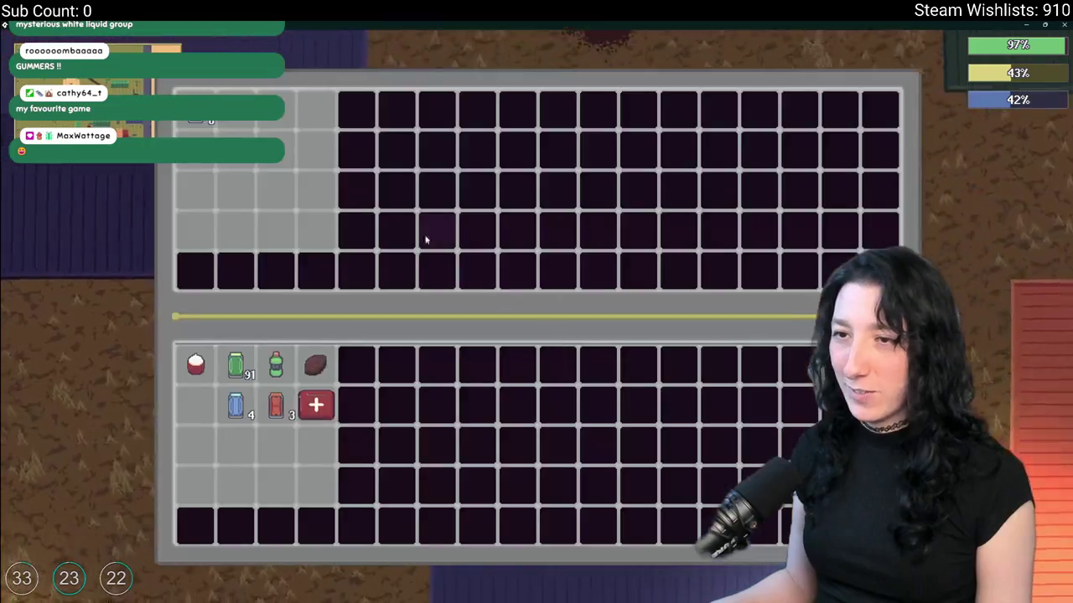
key(Tab)
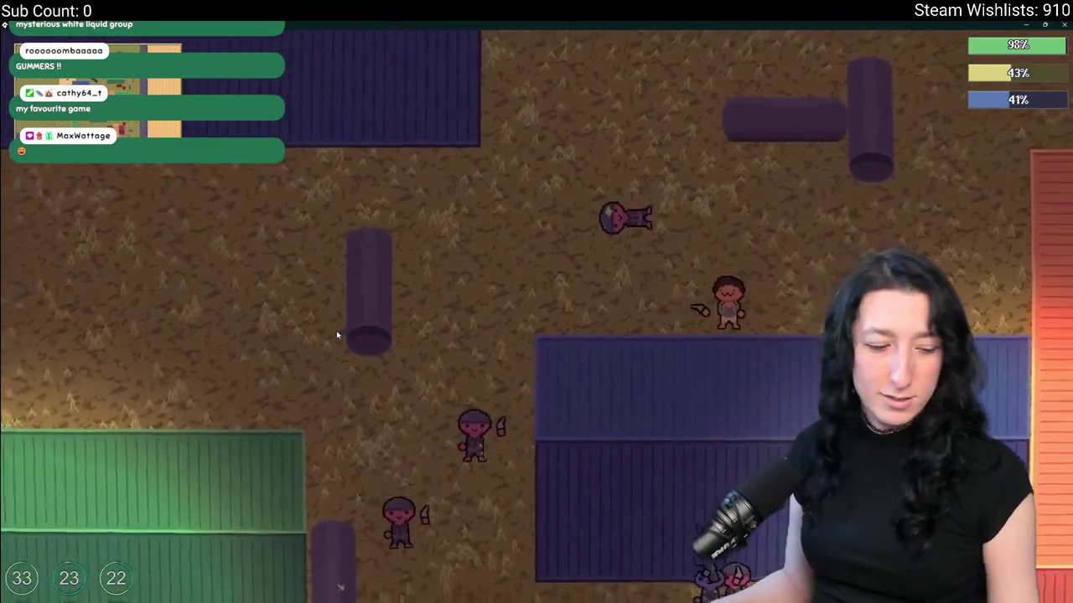
- Move toward the glummers, shoot at them, and head down-right toward the armed enemy
key(d)
click(411, 350)
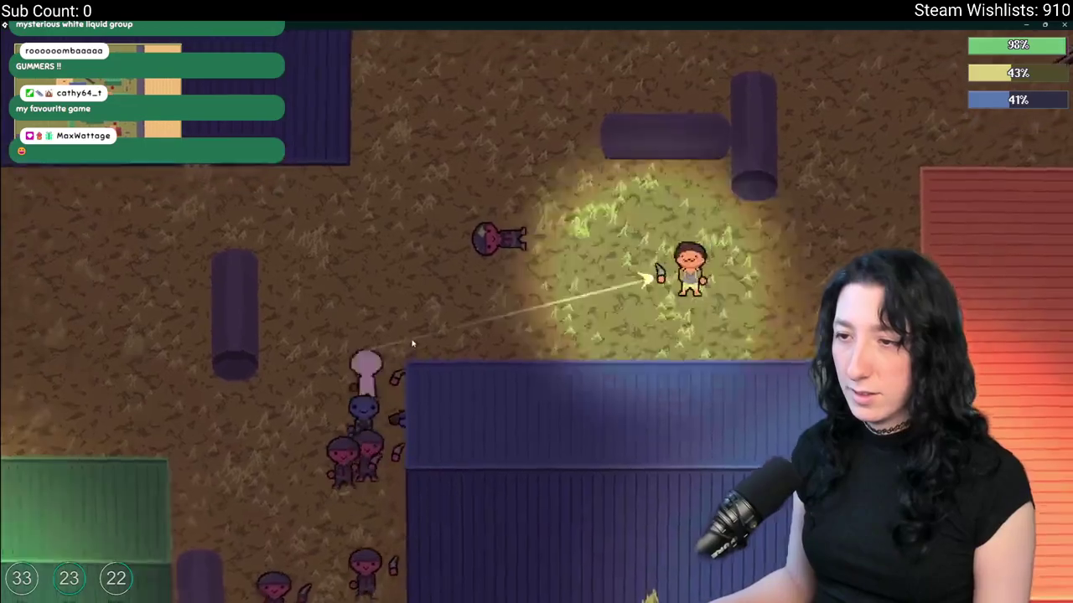
key(w)
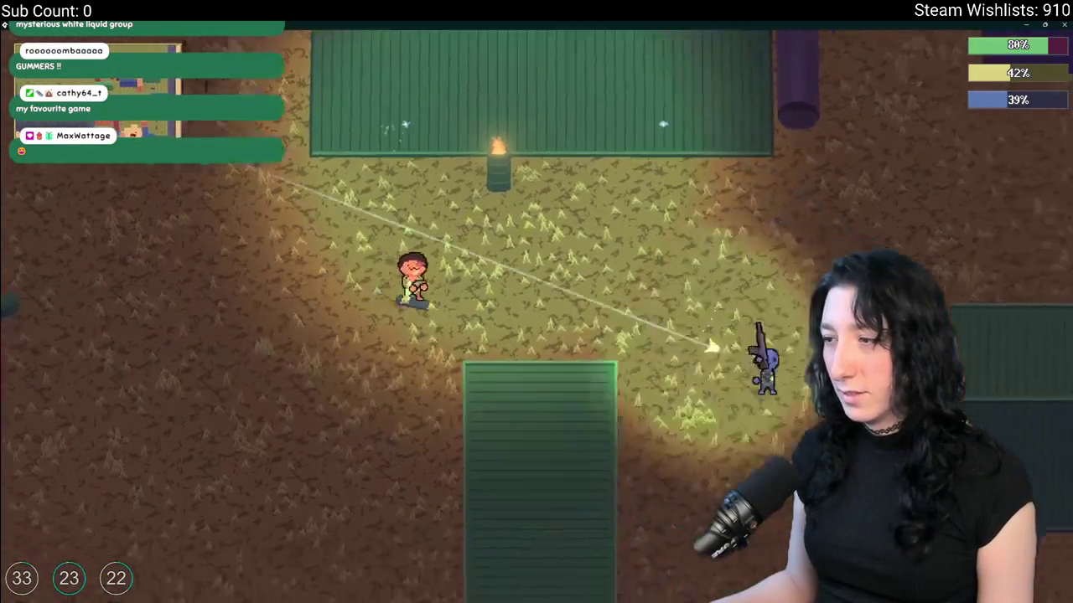
key(s)
key(d)
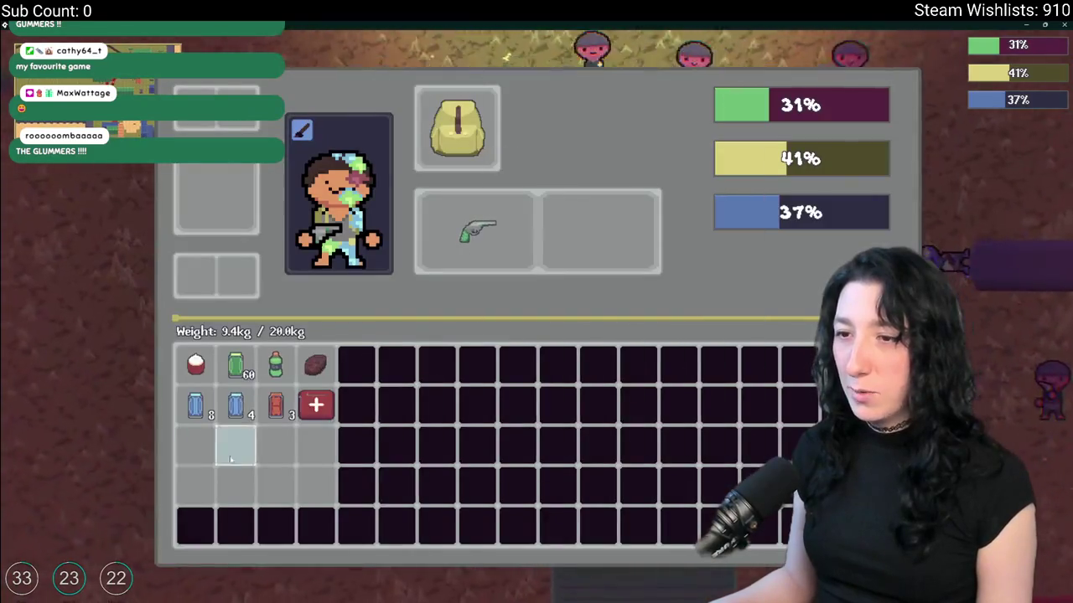
- After healing, walk past the red building toward the glummer group and open the inventory
key(Tab)
key(w)
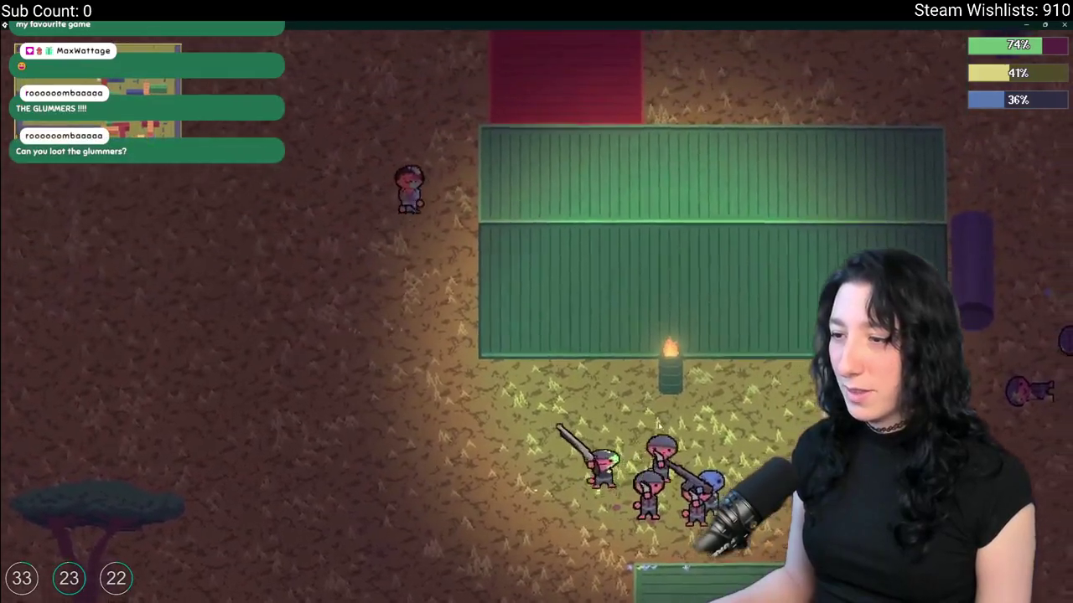
key(d)
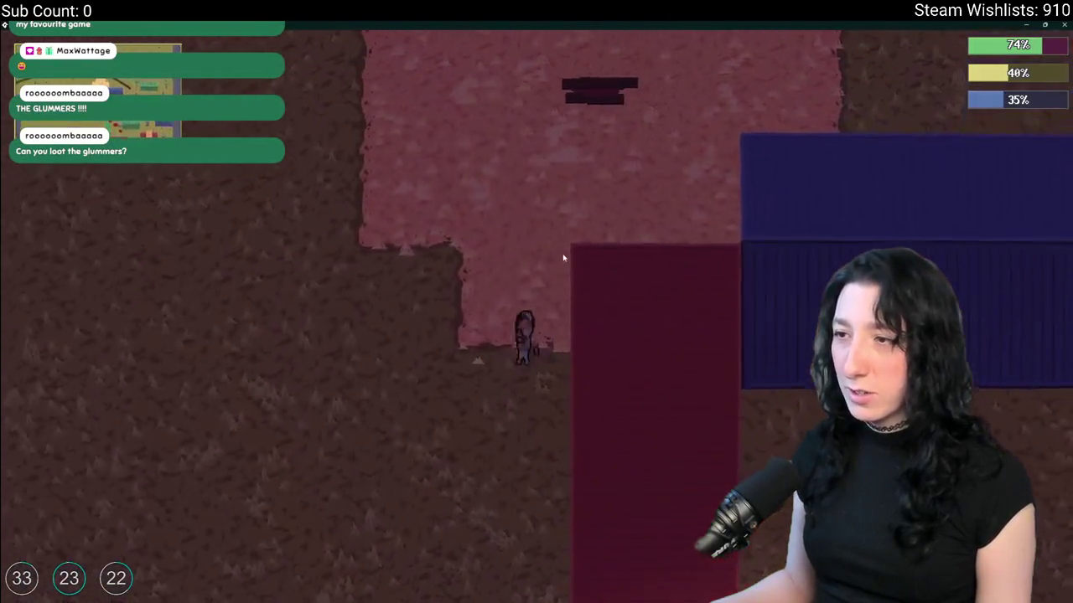
key(w)
key(d)
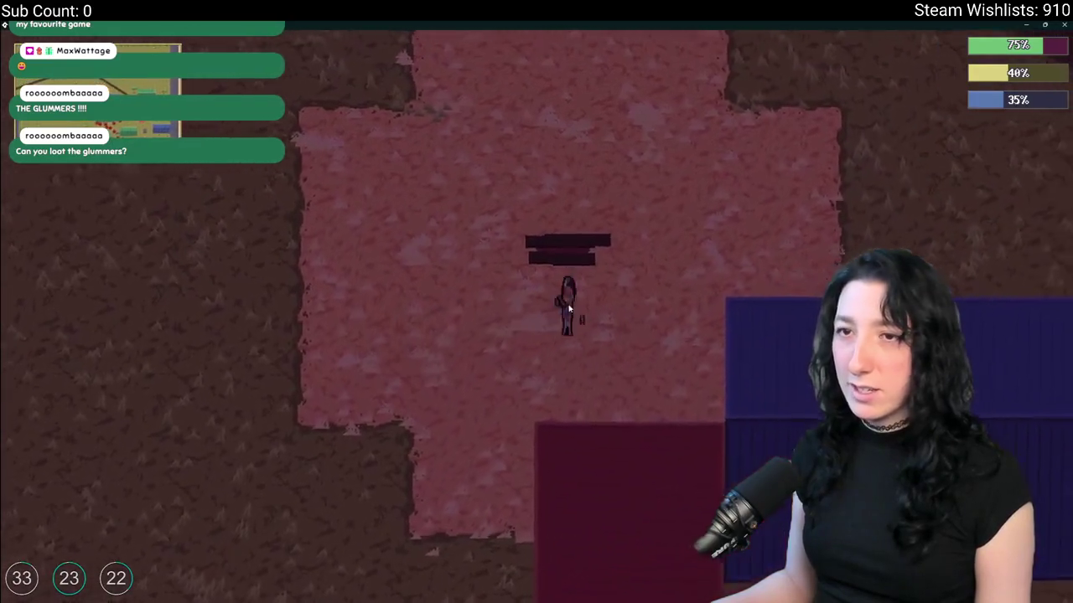
key(Tab)
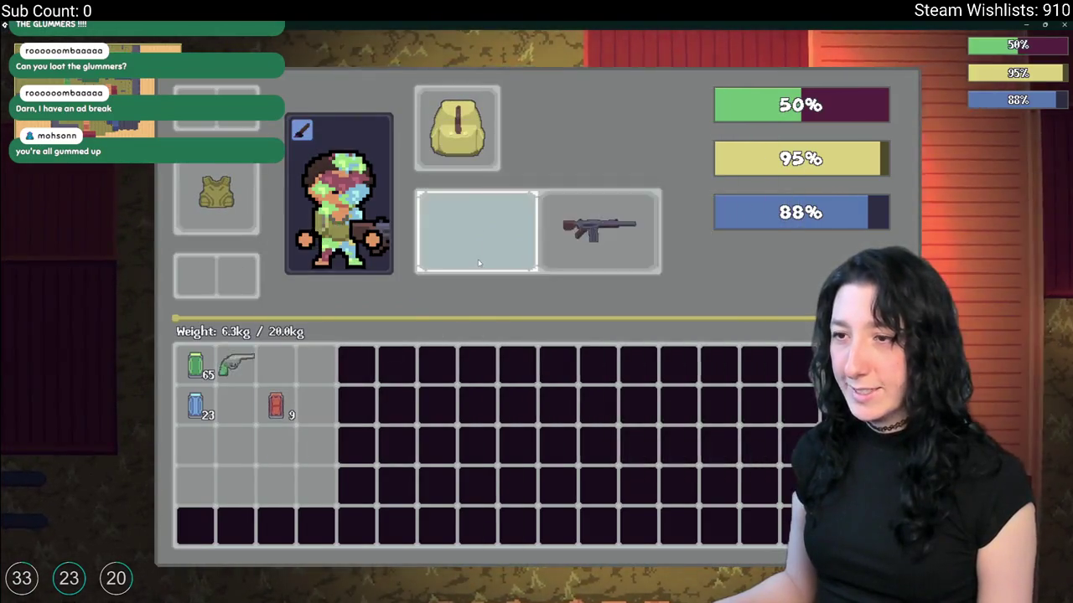
- Walk down and right through the dirt past the blue building
key(Tab)
key(s)
key(a)
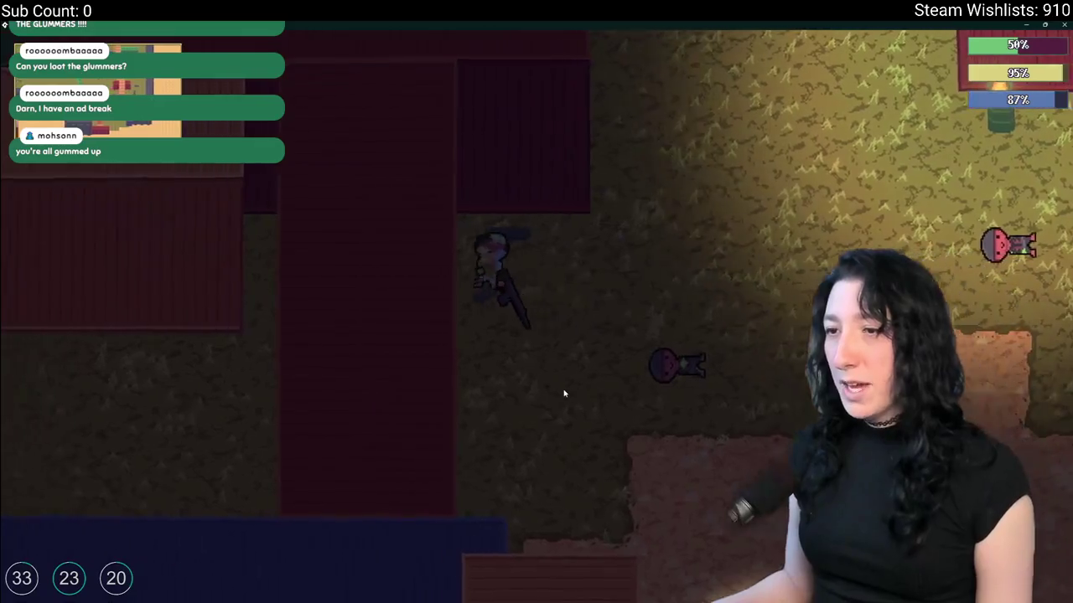
key(s)
key(d)
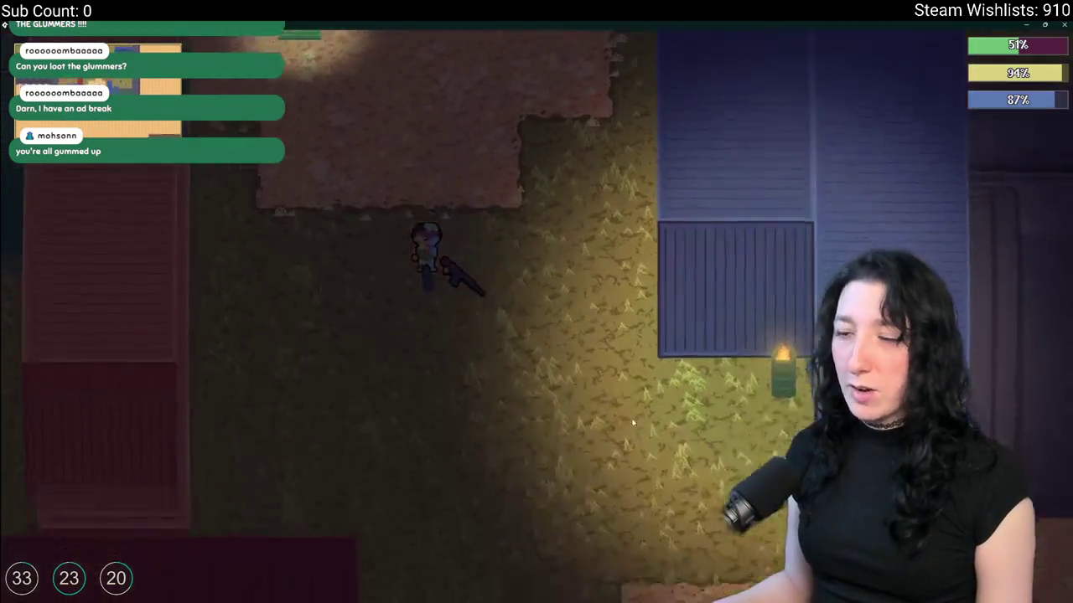
key(s)
key(d)
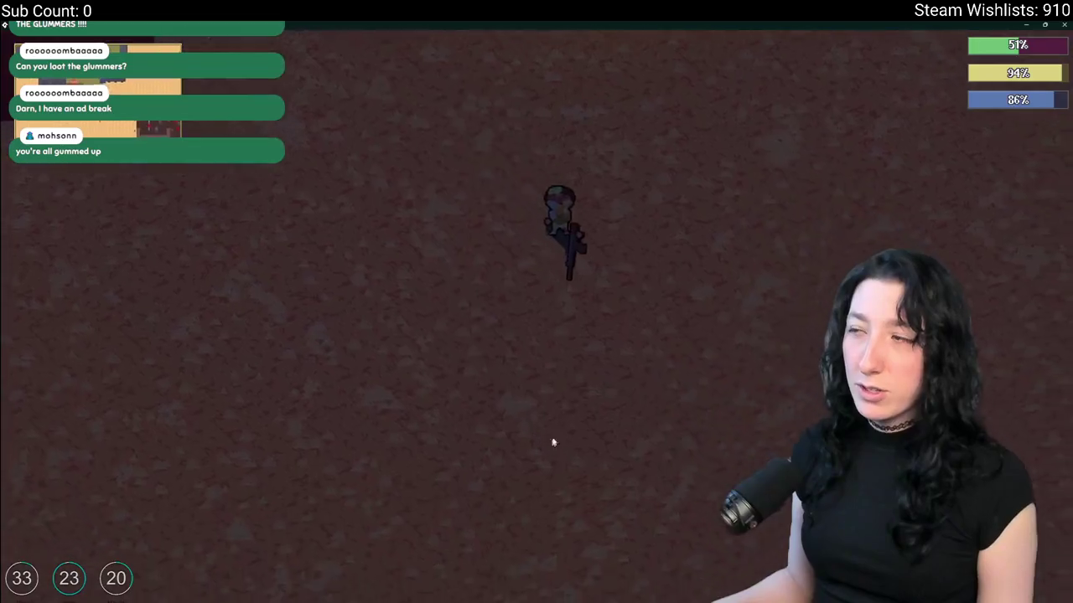
key(d)
key(w)
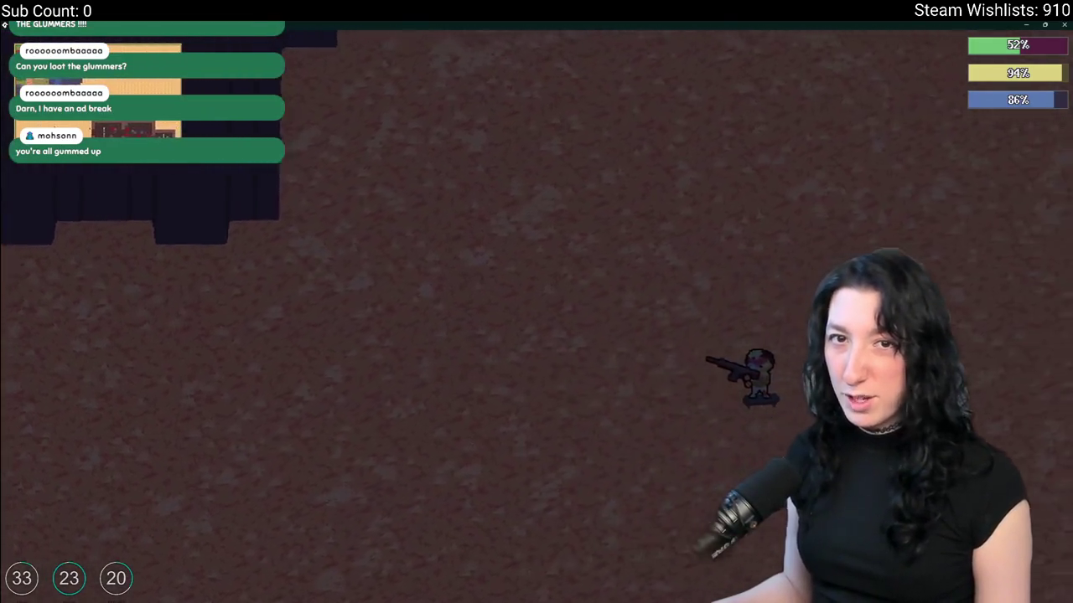
- Walk up into the building to the purple container and view its contents
key(a)
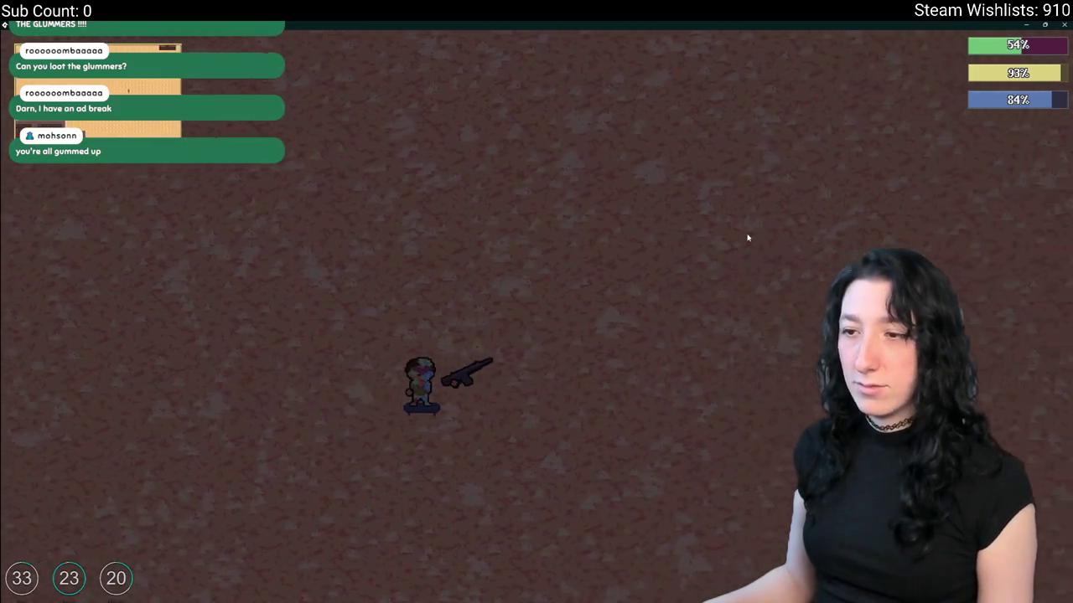
key(w)
key(w)
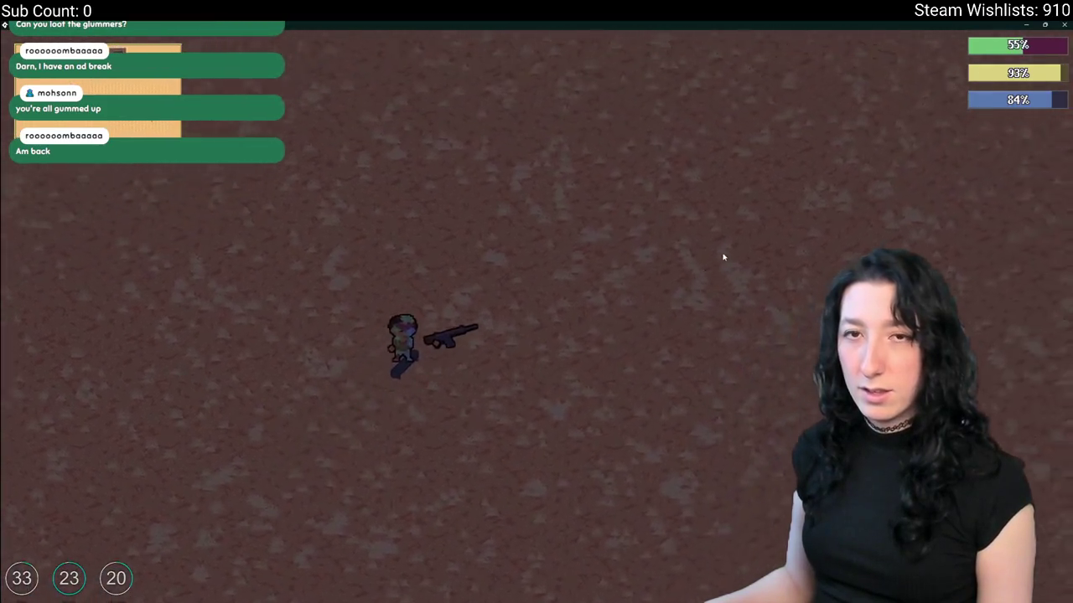
key(w)
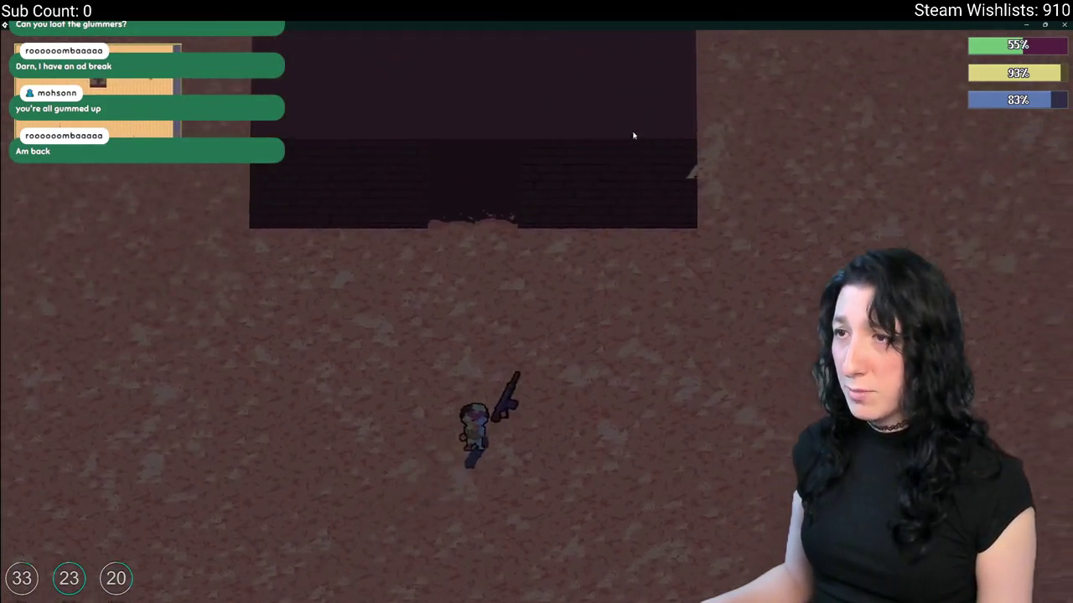
key(w)
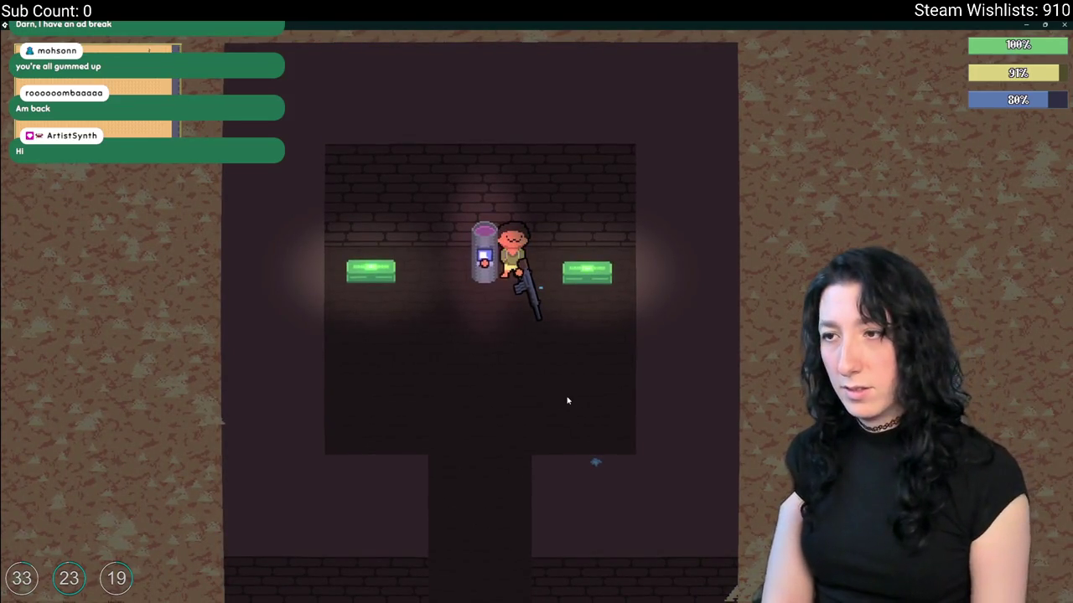
key(Tab)
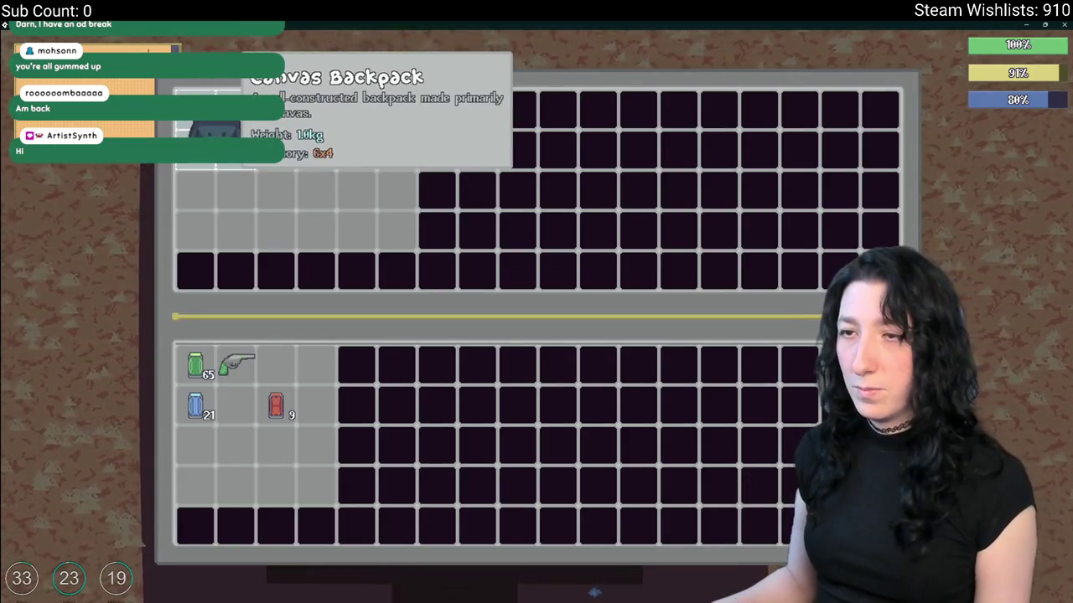
- Move the container's items, including the Raw Gum, into the inventory
shift+click(216, 127)
shift+click(275, 109)
shift+click(311, 109)
shift+click(311, 151)
shift+click(354, 150)
shift+click(408, 118)
key(Tab)
key(Tab)
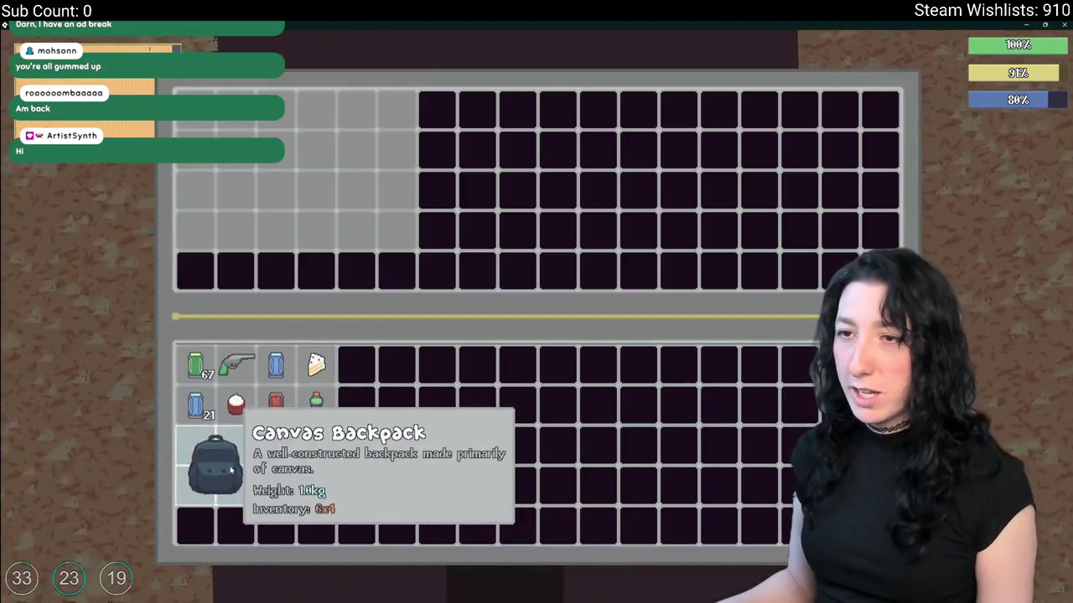
- Move seven inventory items back into the container
shift+click(316, 405)
shift+click(276, 406)
shift+click(236, 405)
shift+click(195, 406)
shift+click(195, 364)
shift+click(235, 364)
shift+click(276, 364)
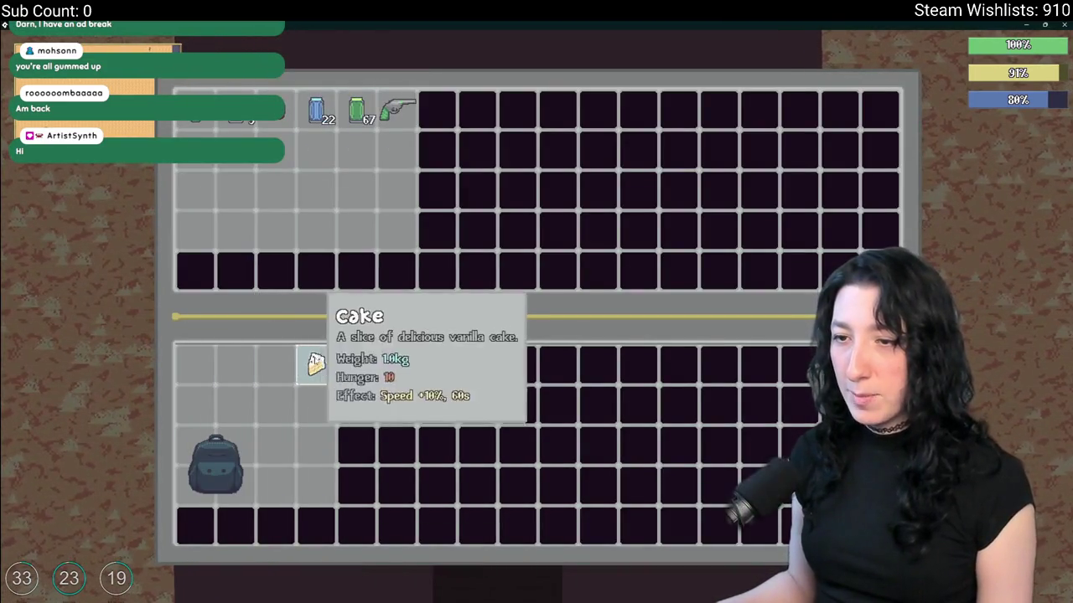
- Equip the Canvas Backpack as the worn backpack
key(Tab)
drag(215, 465, 453, 248)
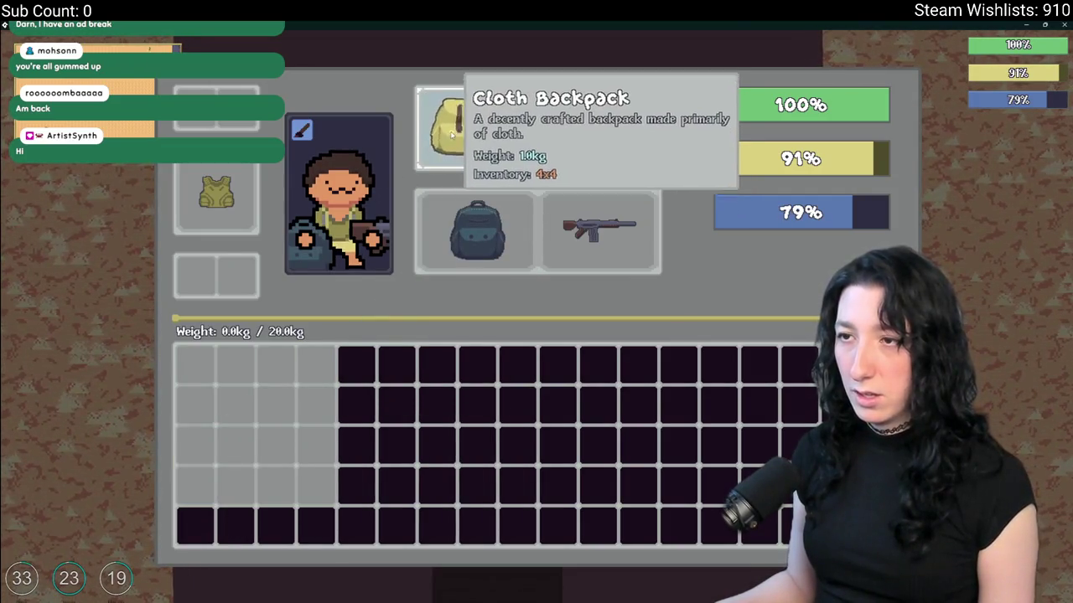
key(Tab)
- Reopen the container, take the stack of cake, and drink the sports drink
key(e)
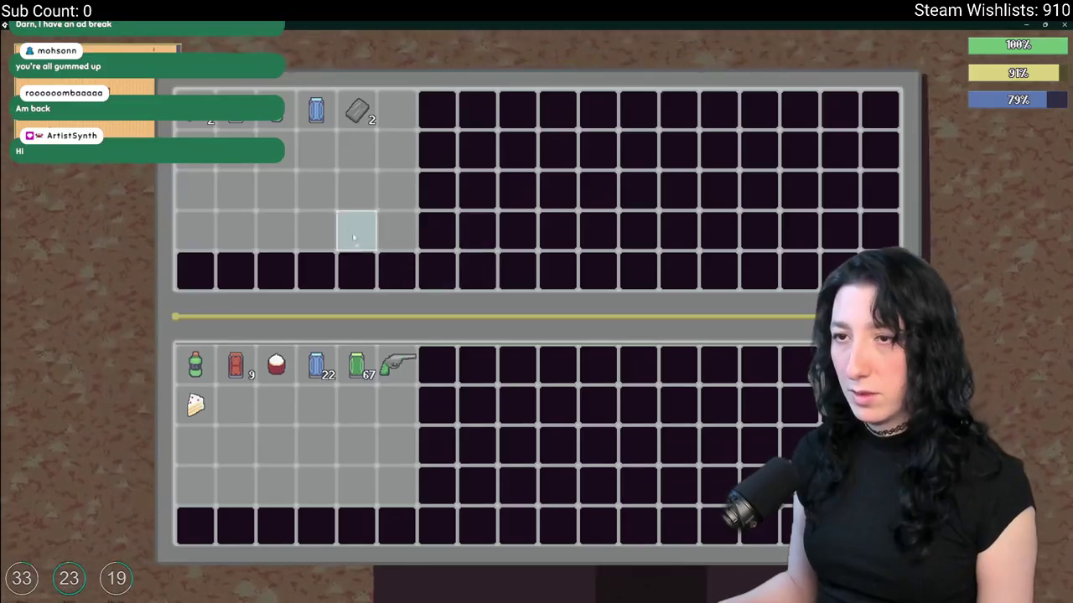
shift+click(195, 117)
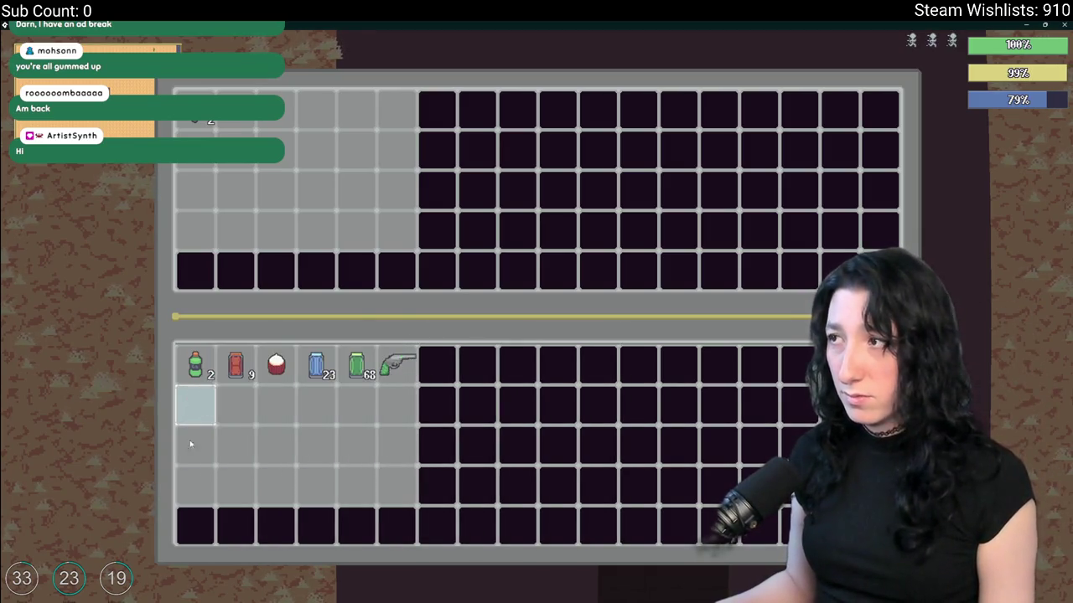
right_click(189, 379)
key(Tab)
- Walk out of the building and north across the open ground
key(s)
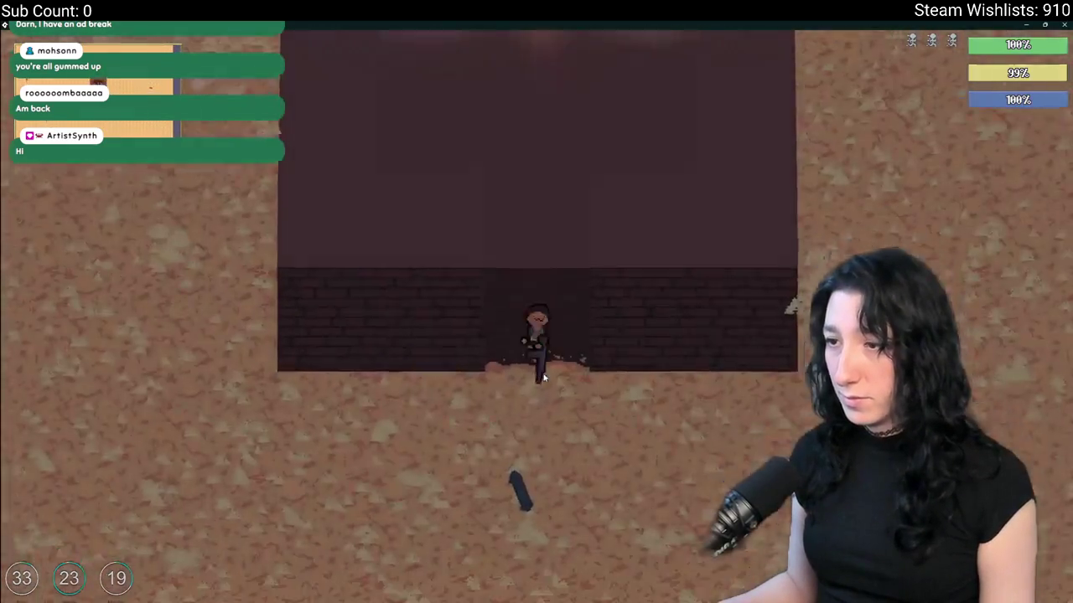
key(a)
key(w)
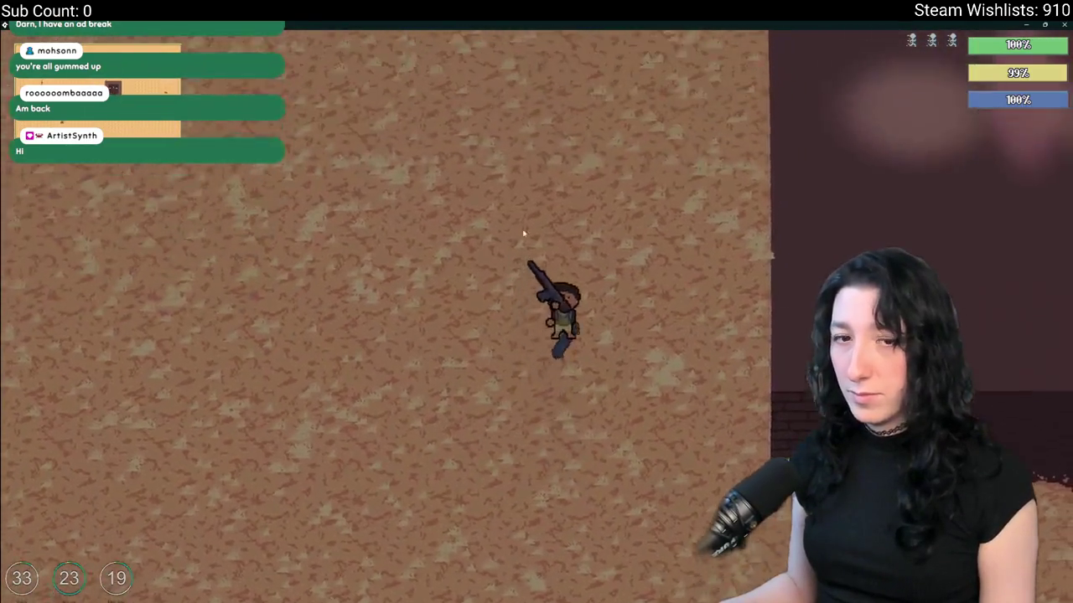
key(w)
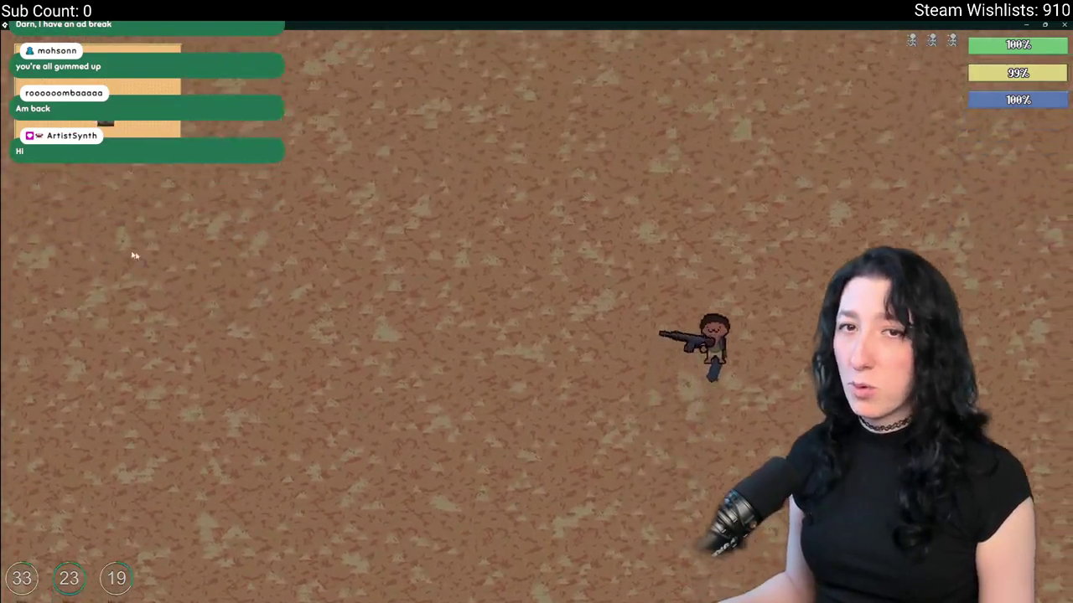
key(a)
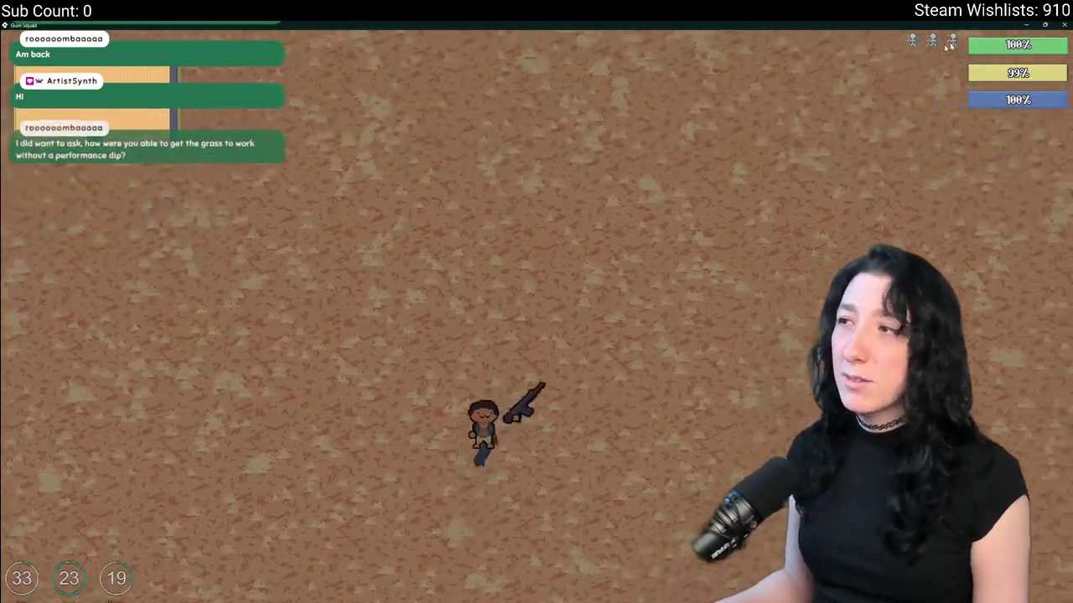
key(w)
key(d)
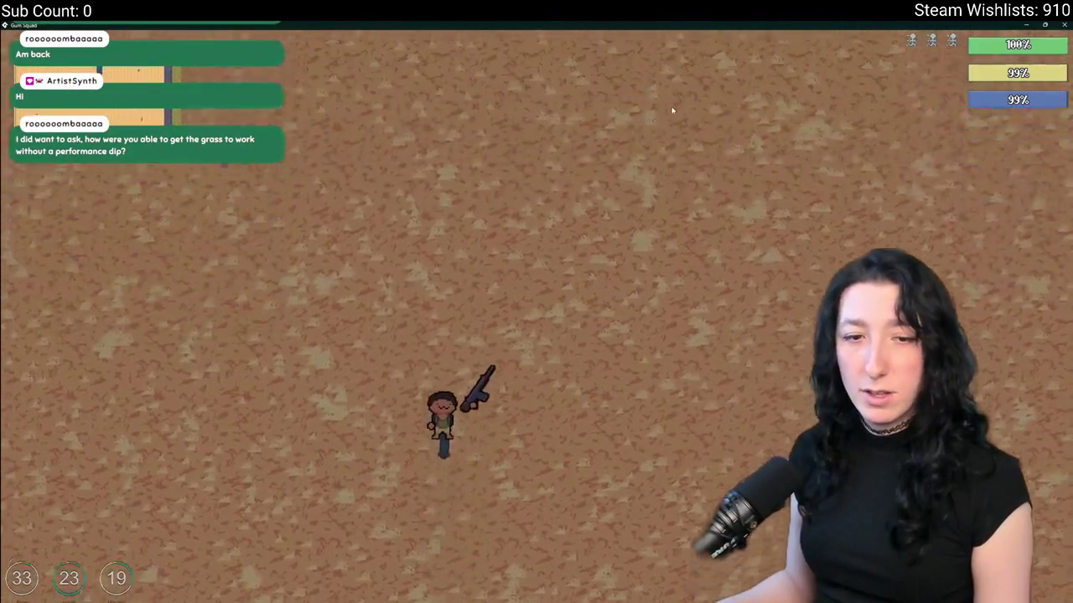
- Continue north past the blue, red and green buildings to the stone building
key(w)
key(d)
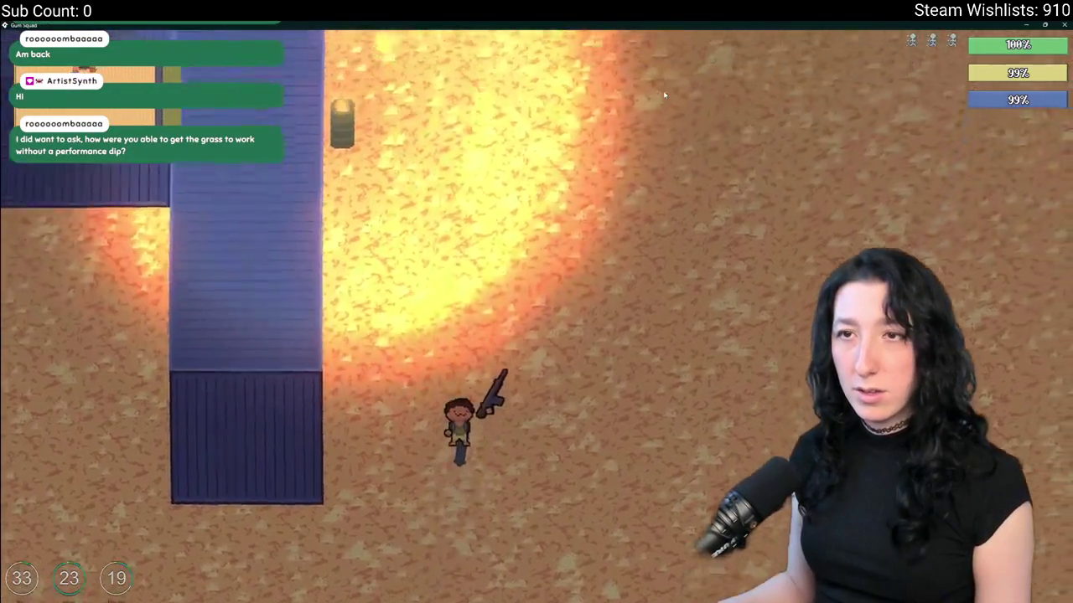
key(a)
key(d)
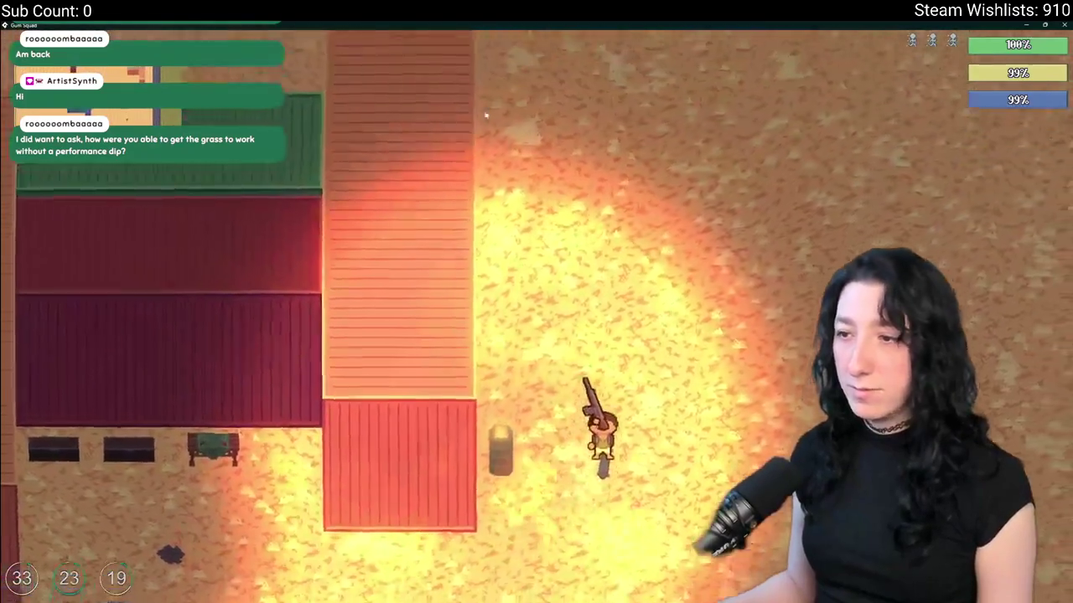
key(w)
key(d)
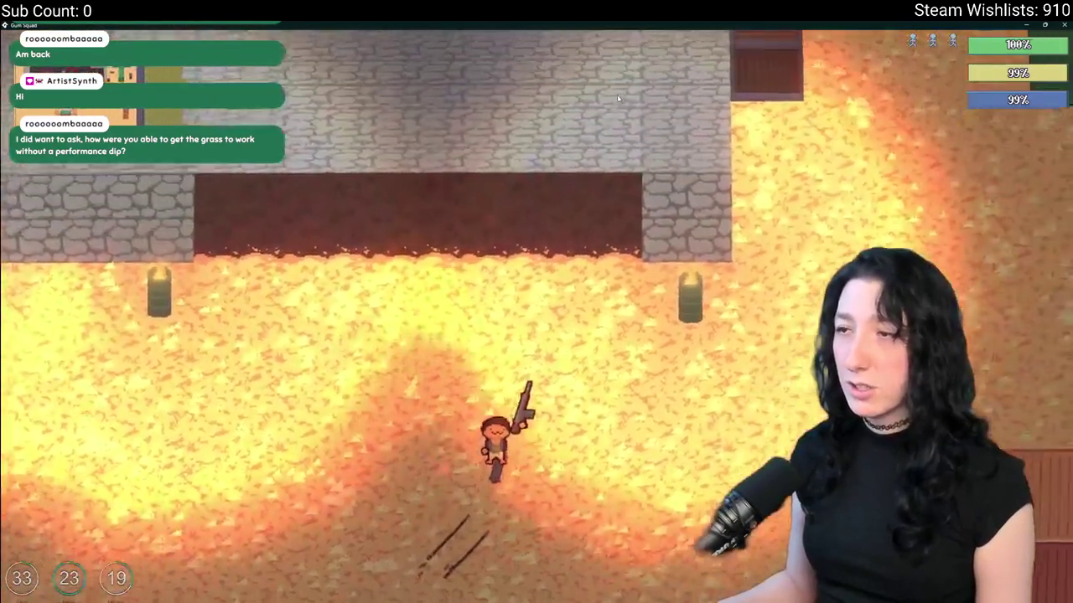
- Equip the pistol in a weapon slot
key(Tab)
drag(390, 363, 475, 227)
key(Tab)
- Enter the dark room, shoot the enemies while advancing, then open the inventory
key(w)
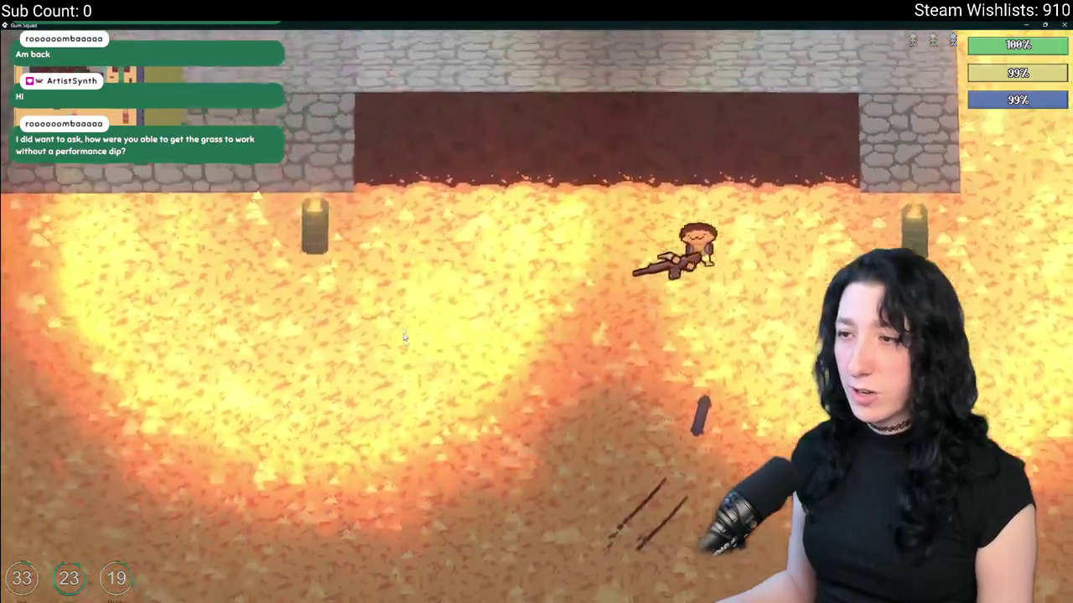
key(w)
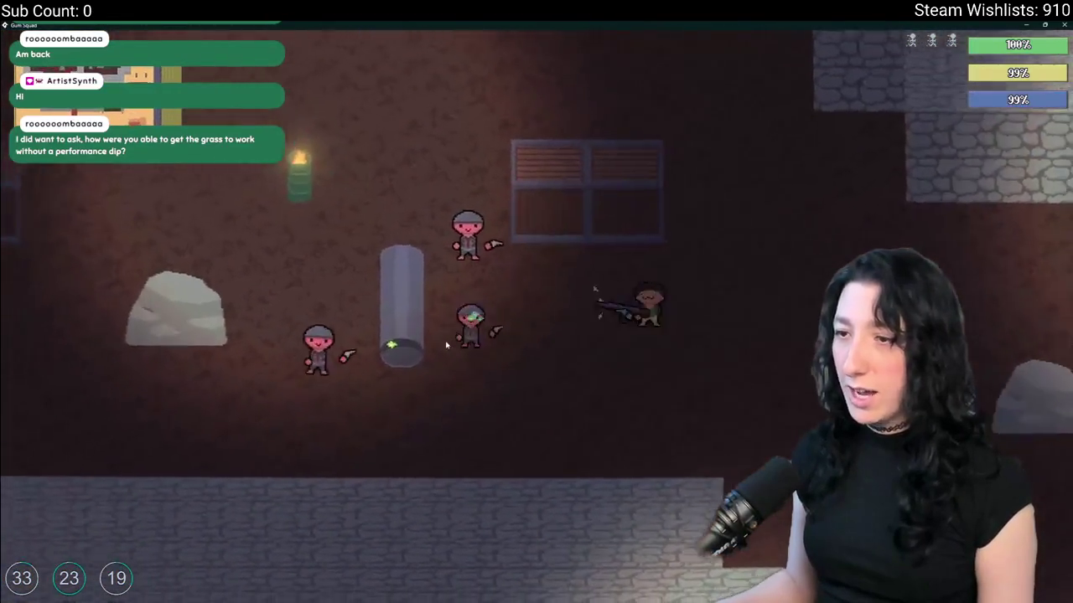
click(480, 226)
key(w)
key(a)
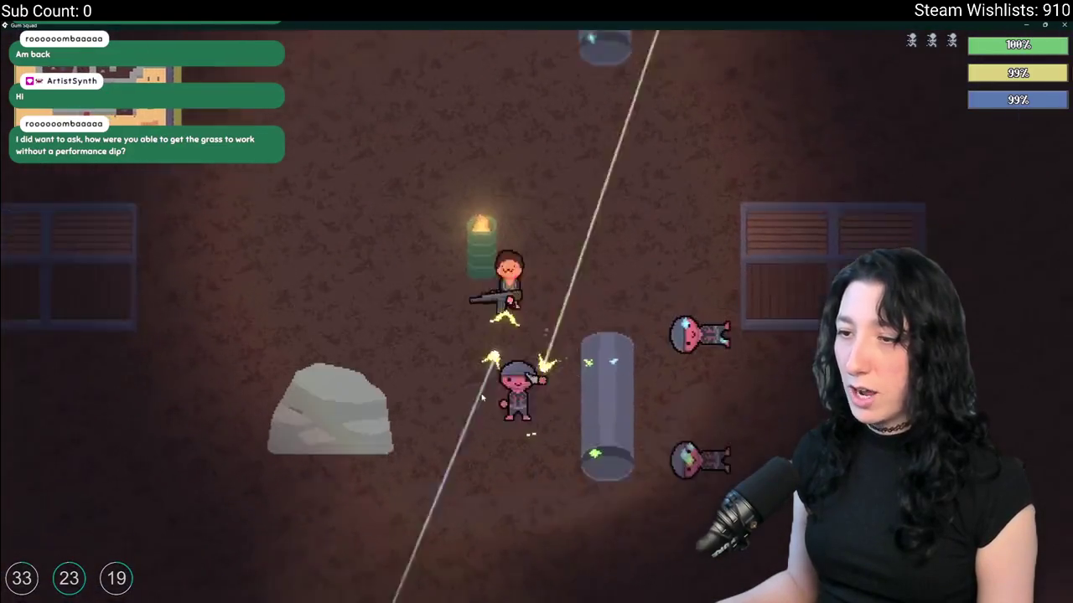
click(591, 289)
key(w)
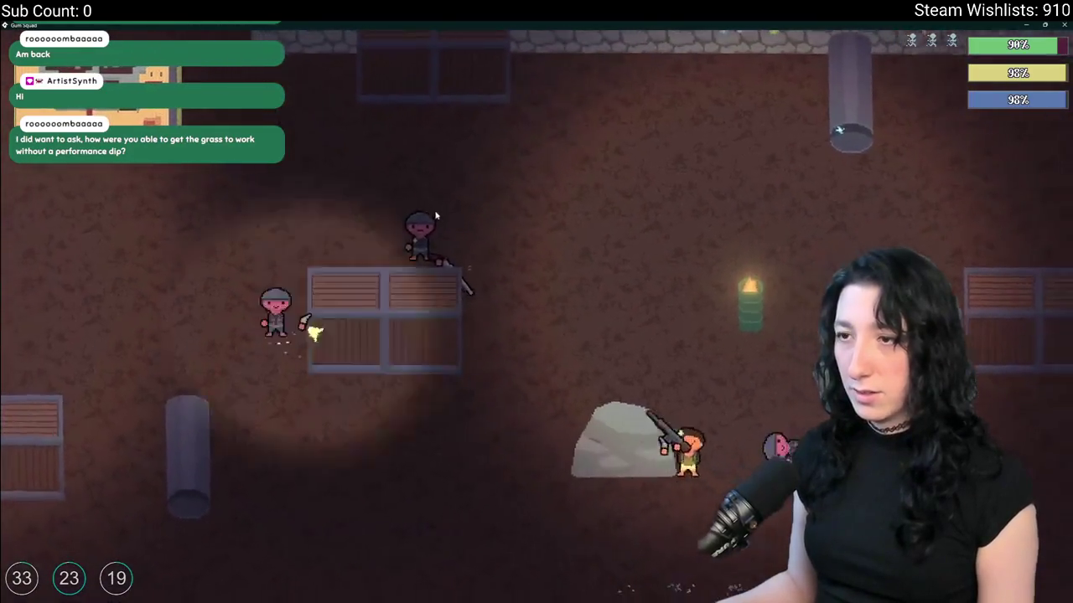
click(397, 285)
key(w)
click(398, 285)
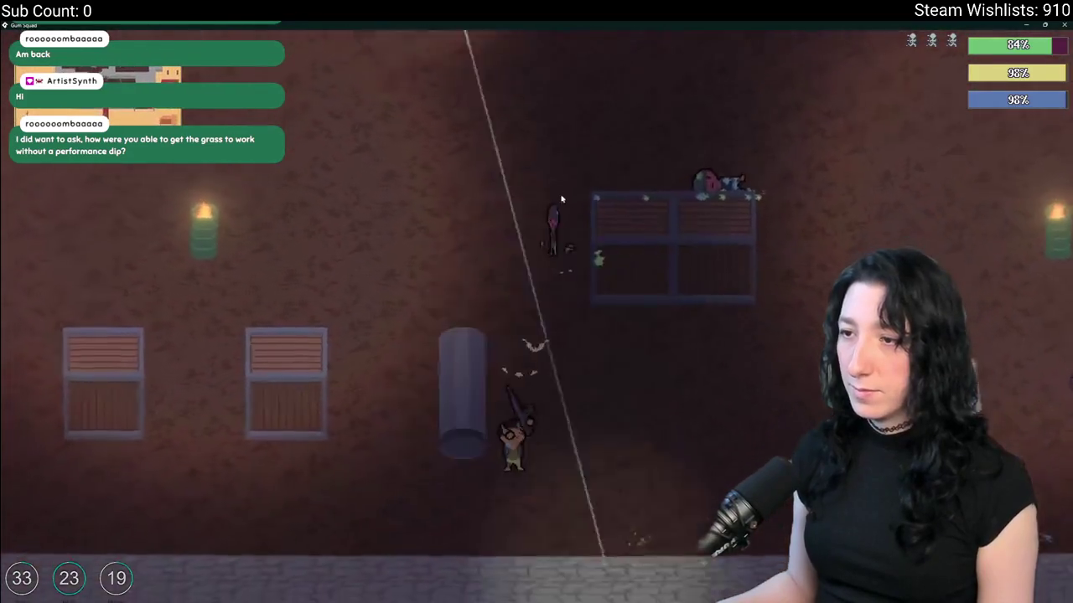
key(Tab)
- Fight through the next rooms, shooting enemies and checking the inventory along the way
key(Tab)
key(w)
key(d)
key(Tab)
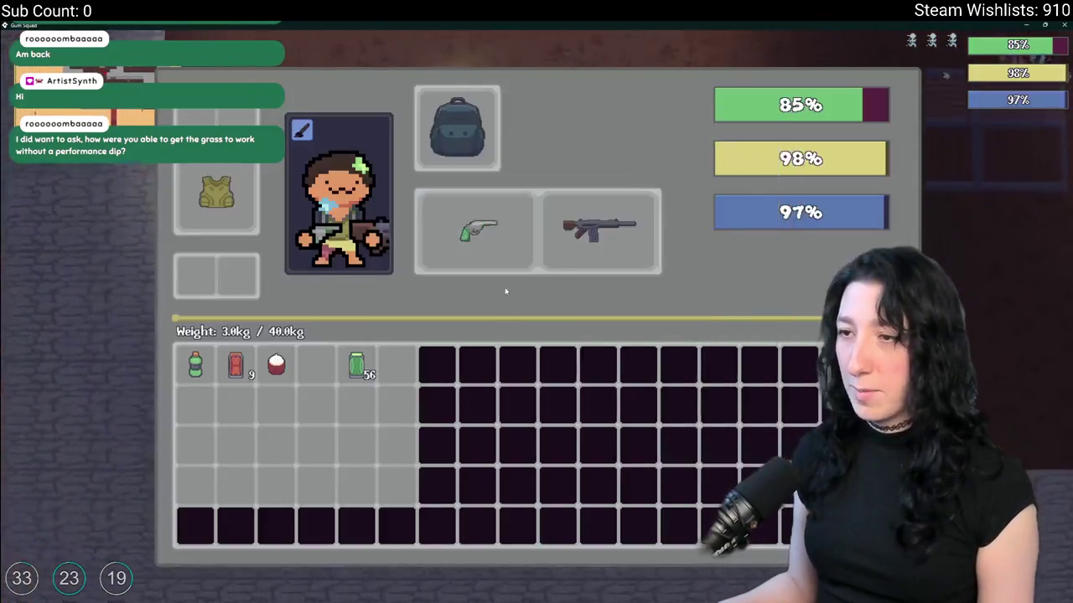
key(Tab)
key(w)
click(469, 201)
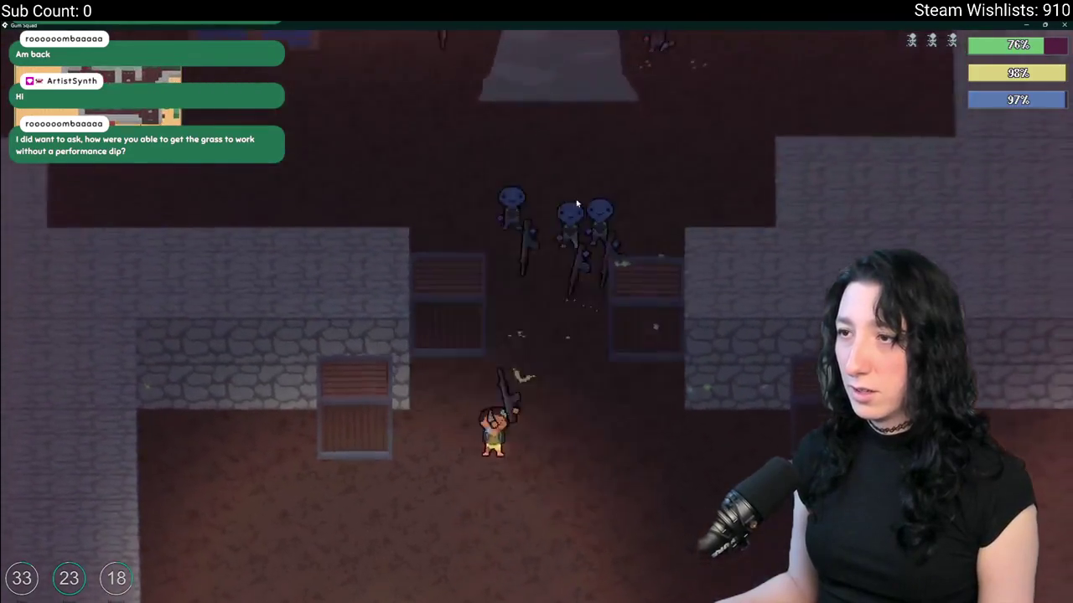
key(d)
key(Tab)
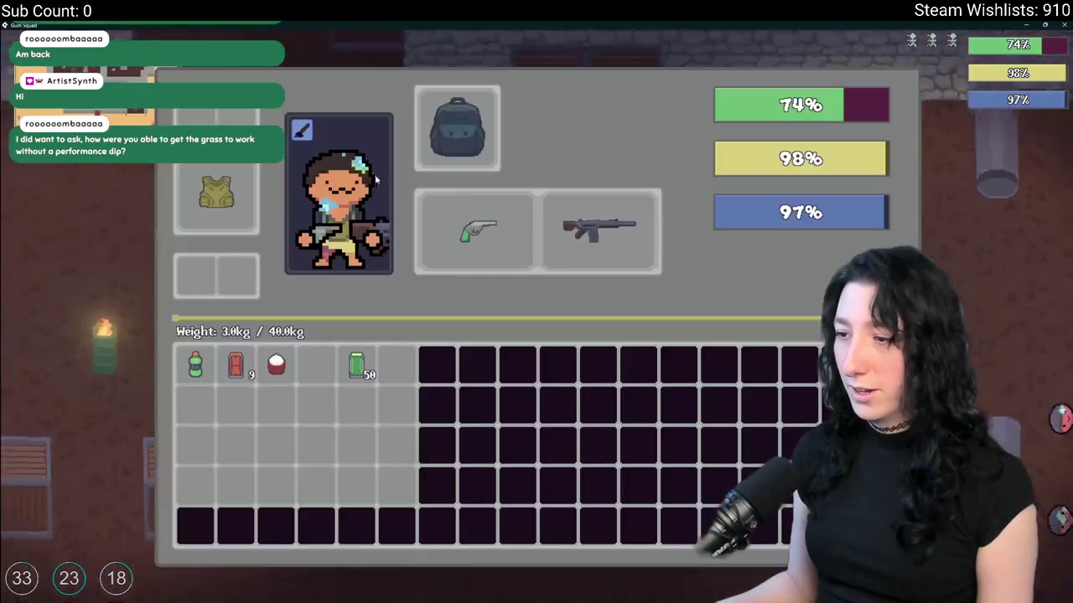
key(Tab)
key(Tab)
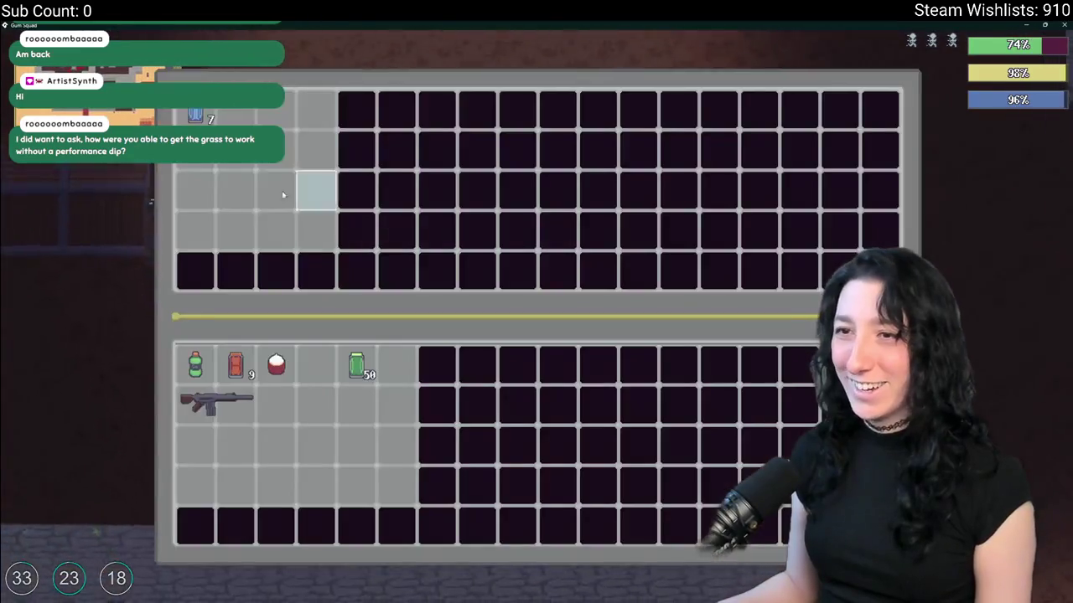
key(Tab)
key(Tab)
key(Tab)
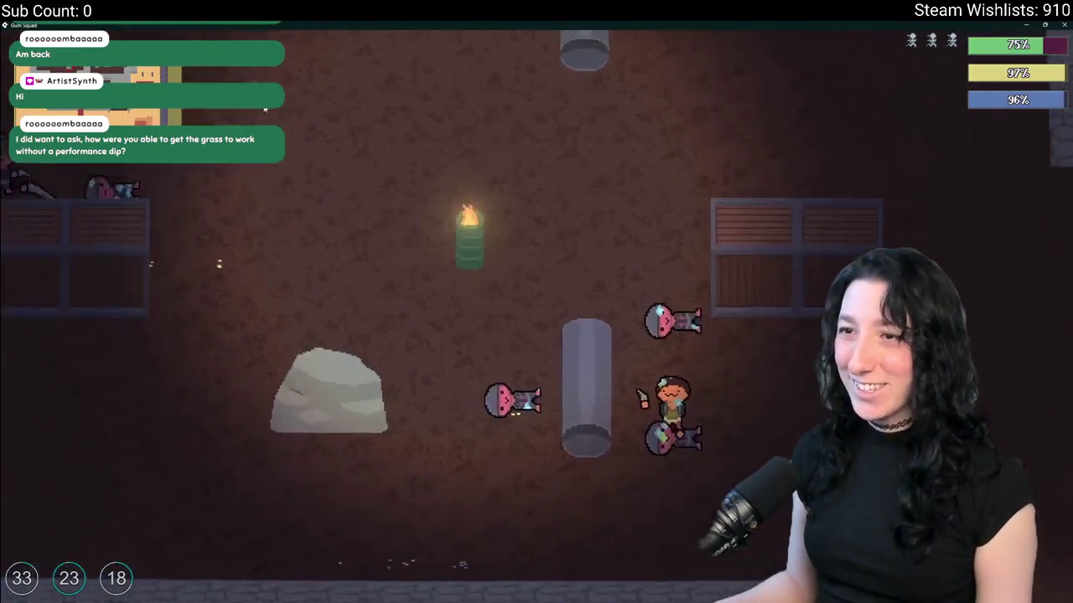
key(Tab)
key(Tab)
key(Tab)
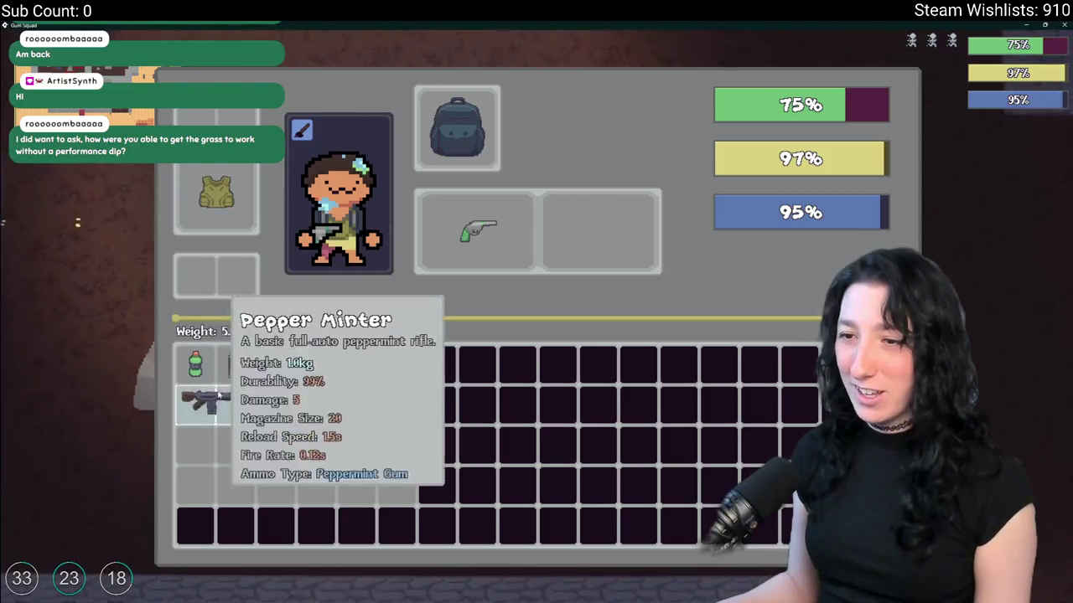
key(Tab)
key(w)
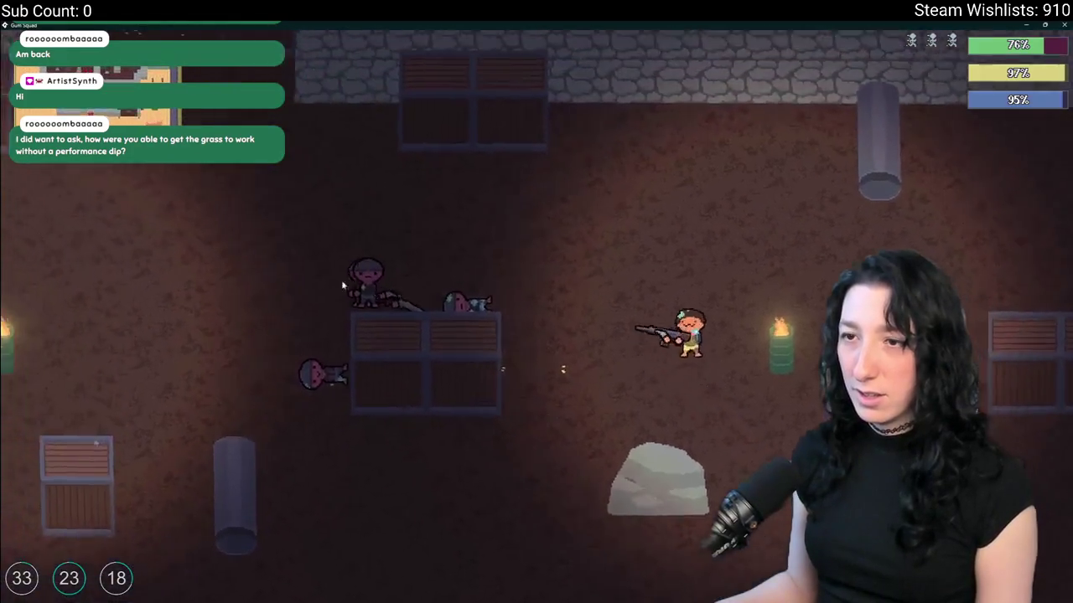
key(a)
key(w)
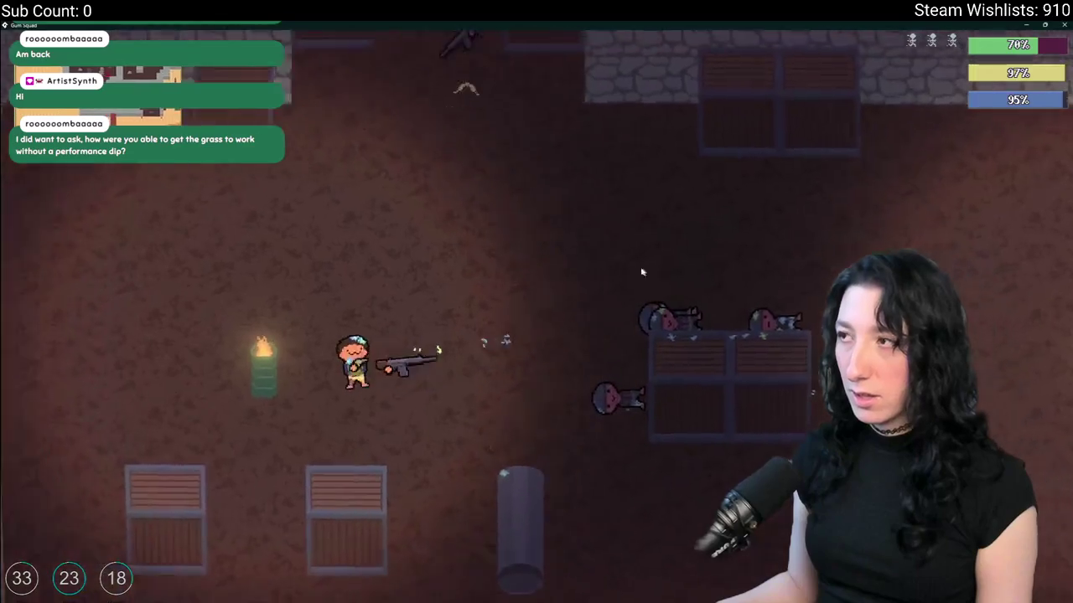
click(642, 271)
key(d)
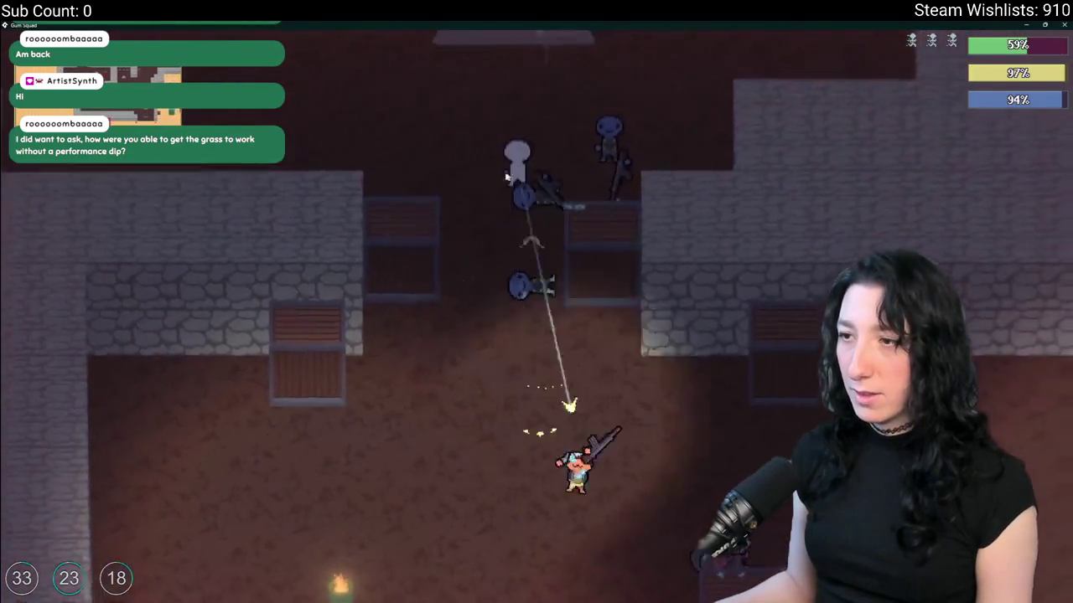
key(Tab)
key(Tab)
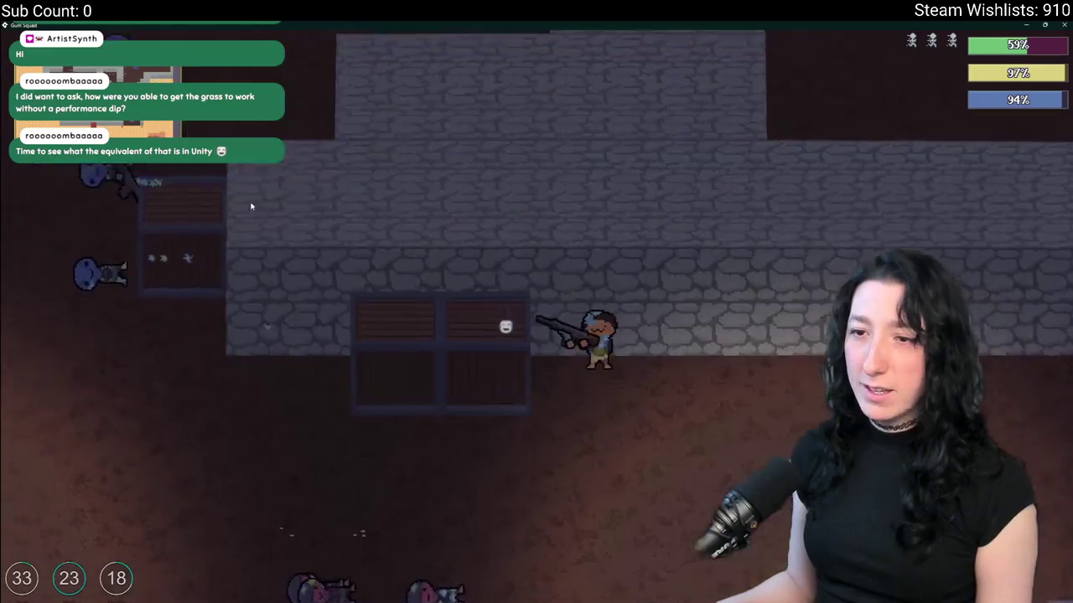
click(486, 153)
key(w)
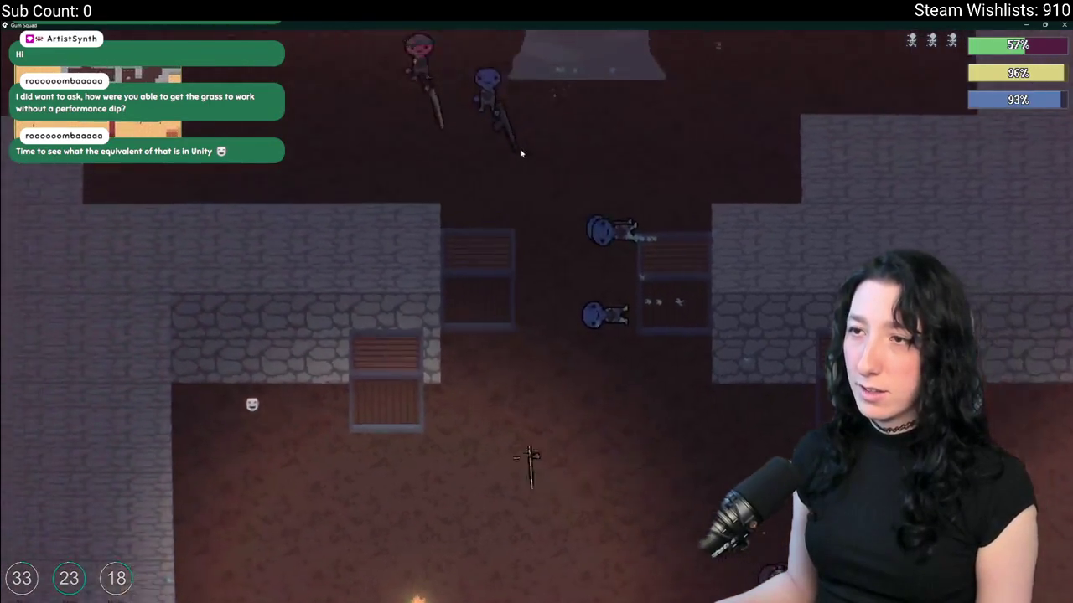
key(d)
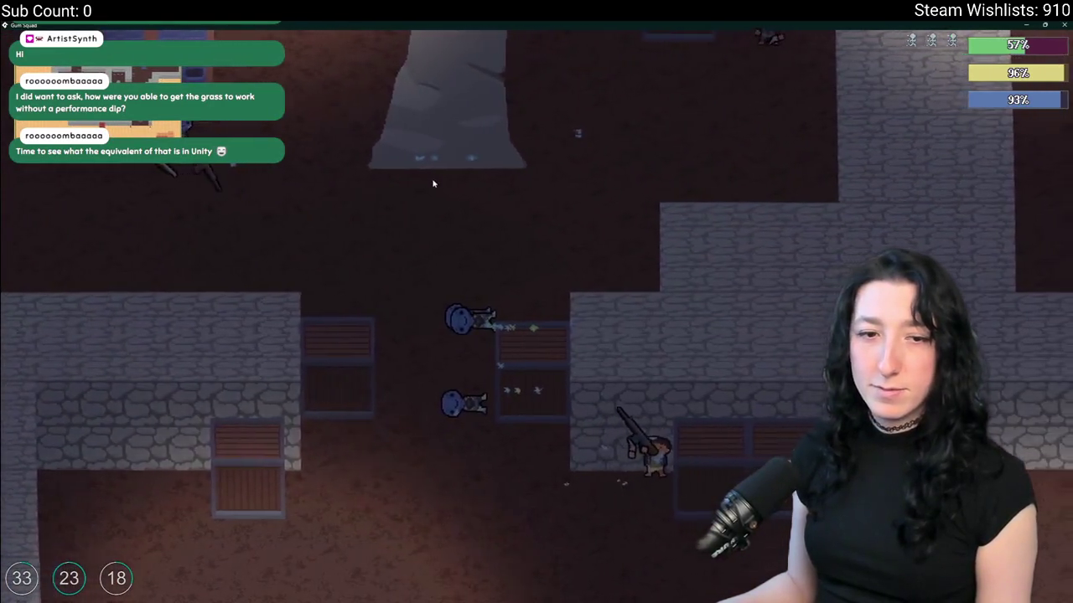
- Walk past the crates and rocks to the container by the blue crates and open it
key(a)
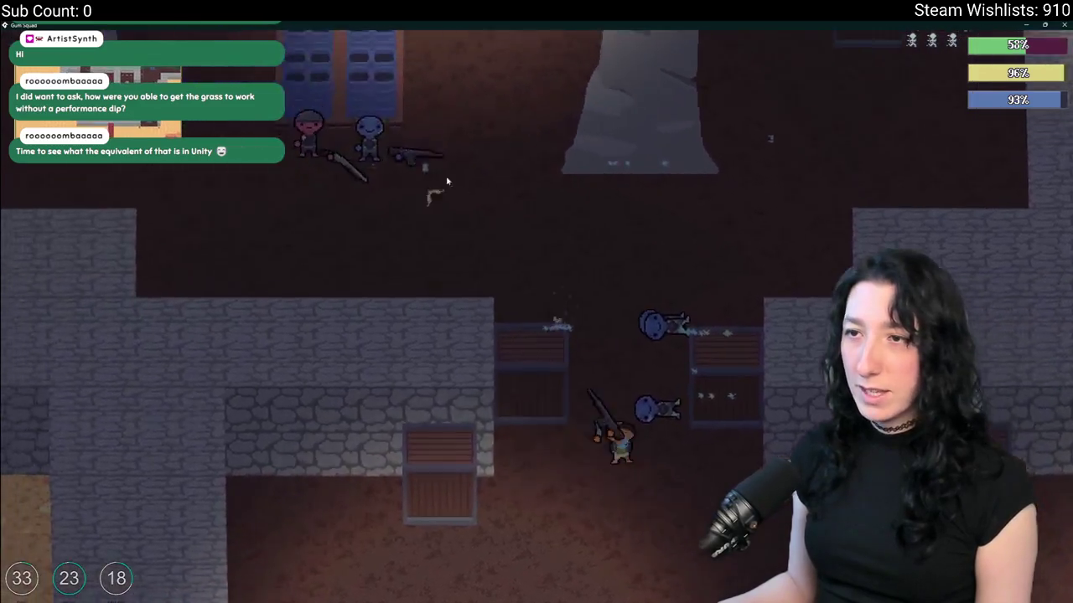
key(w)
key(a)
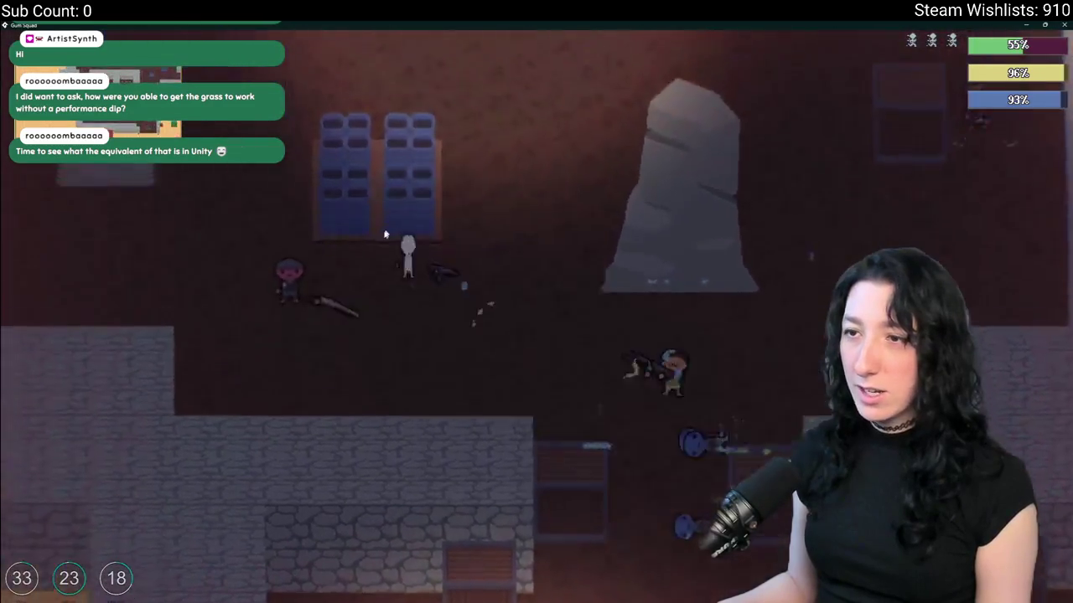
key(a)
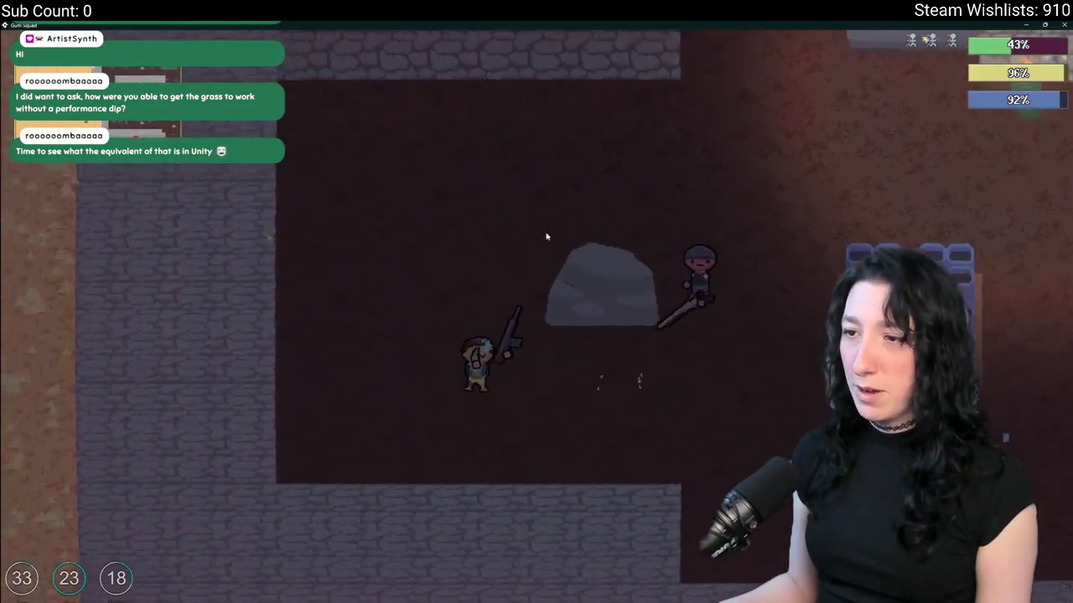
key(Tab)
key(Tab)
key(w)
key(d)
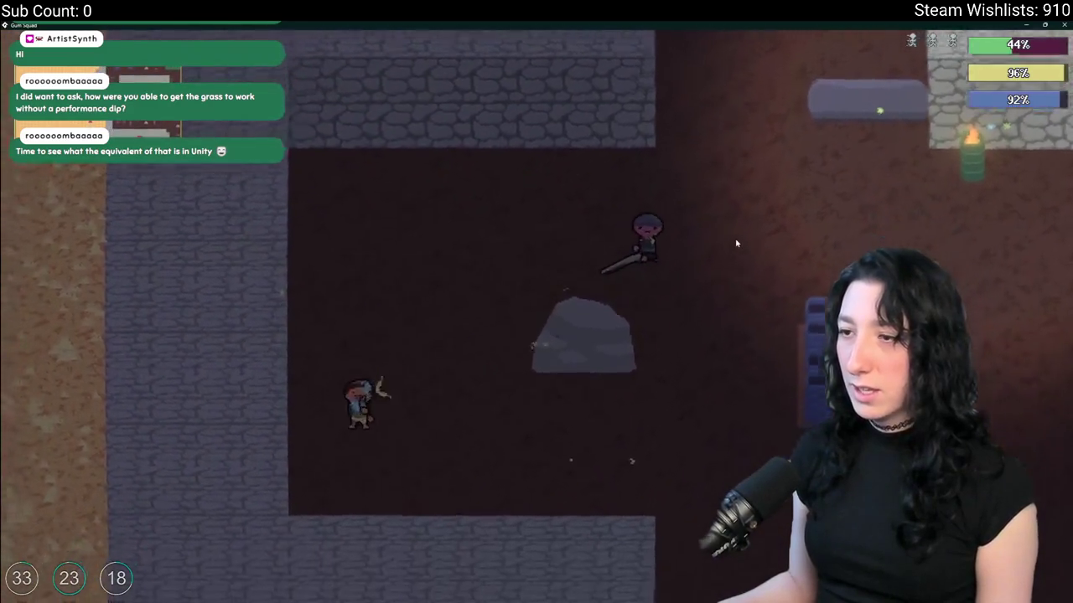
key(d)
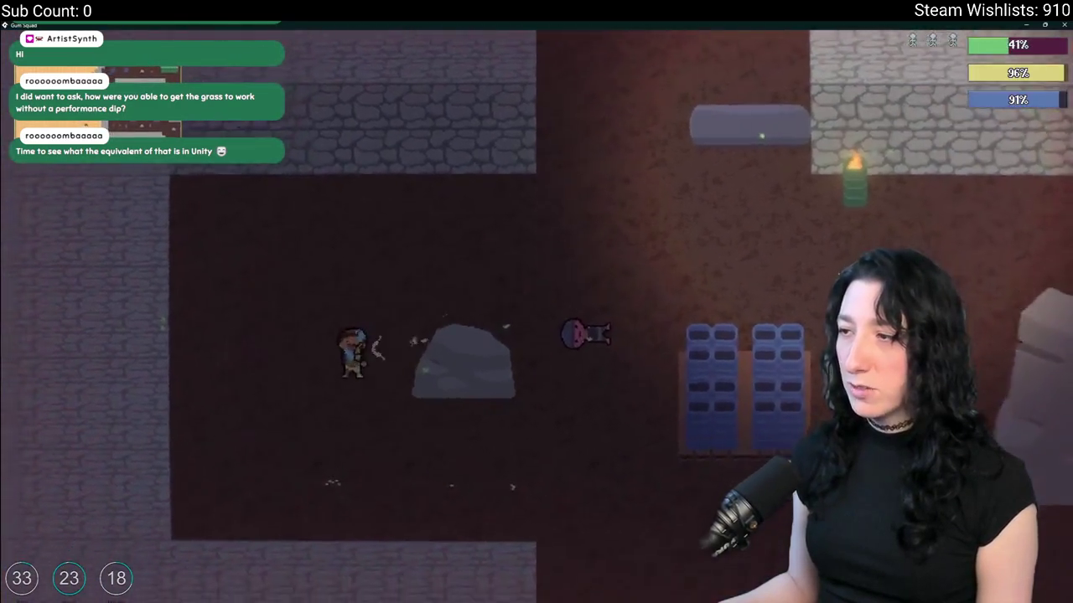
key(s)
key(Tab)
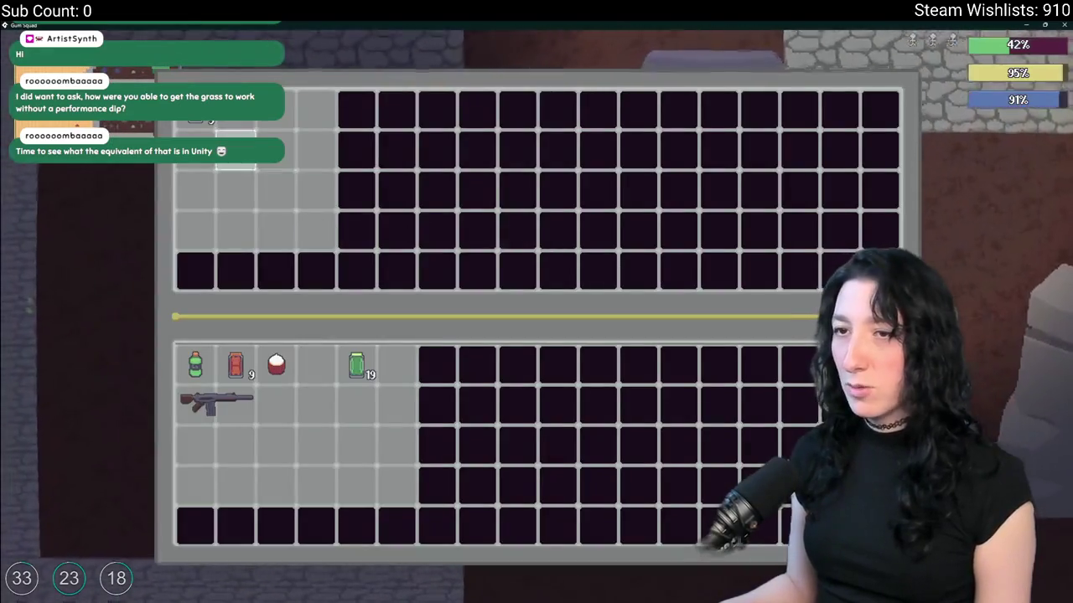
key(Tab)
key(d)
key(s)
key(Tab)
key(Tab)
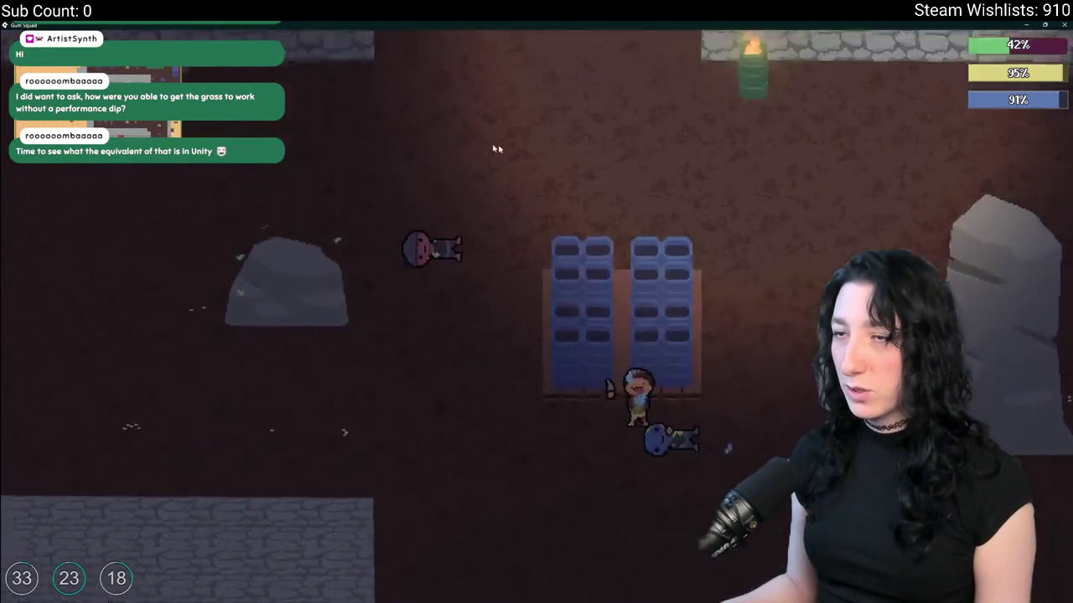
key(d)
key(s)
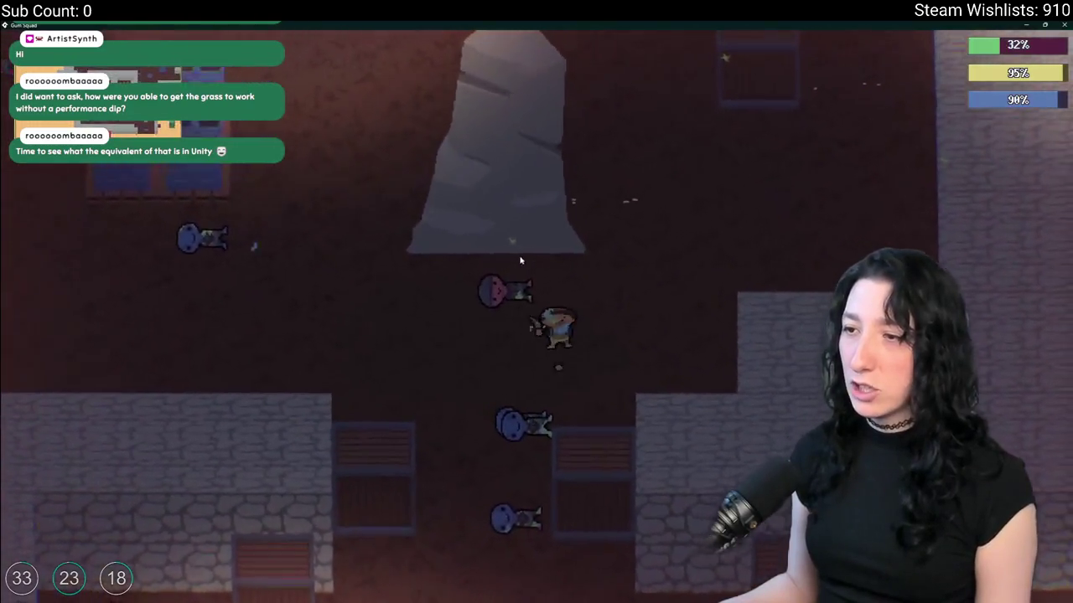
key(Tab)
key(Tab)
key(Tab)
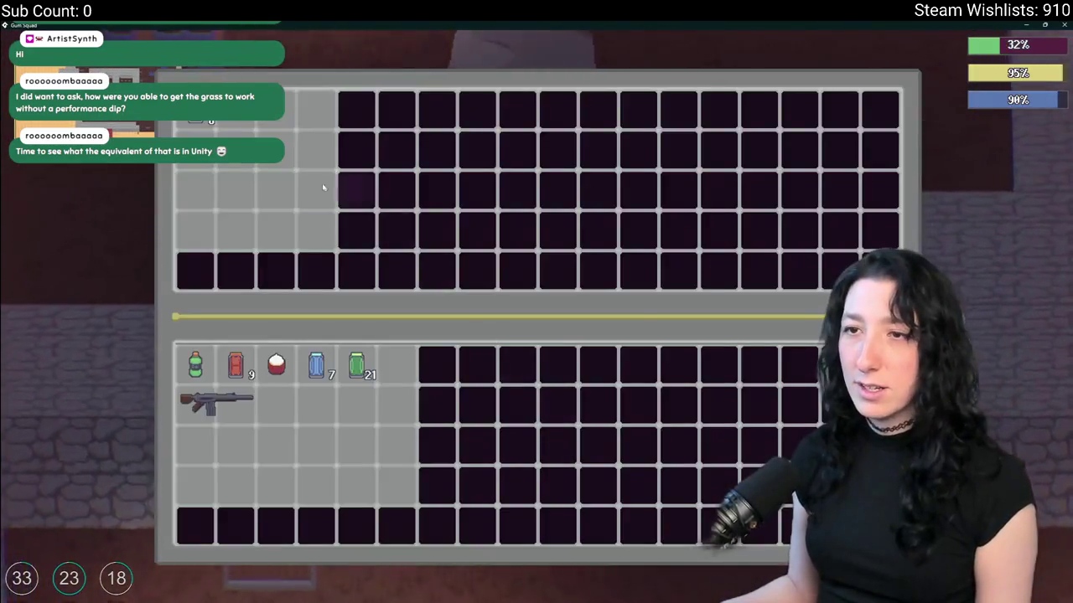
key(Tab)
key(w)
key(a)
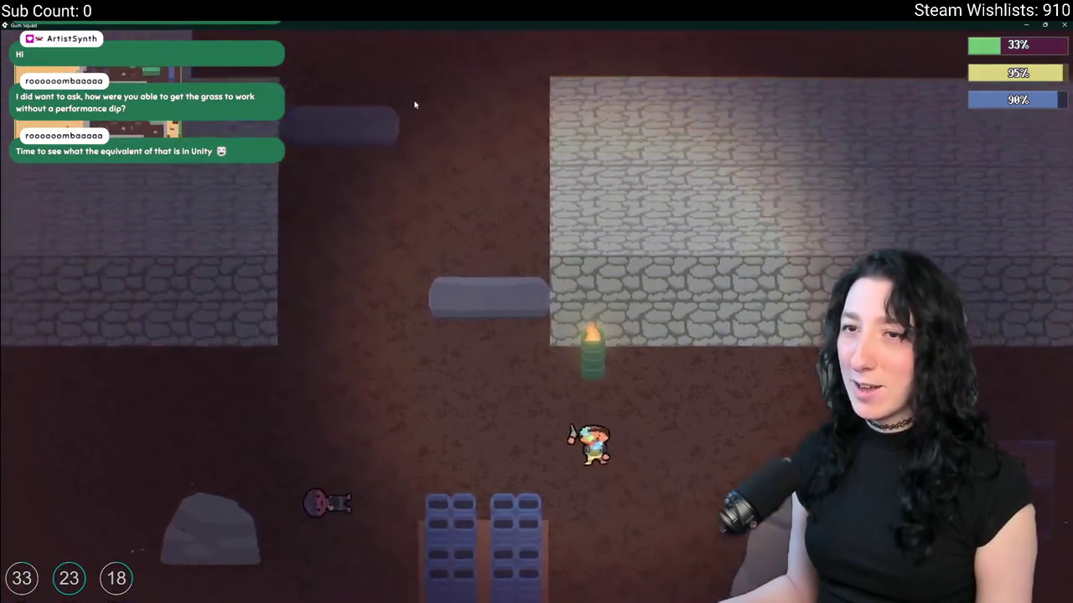
key(w)
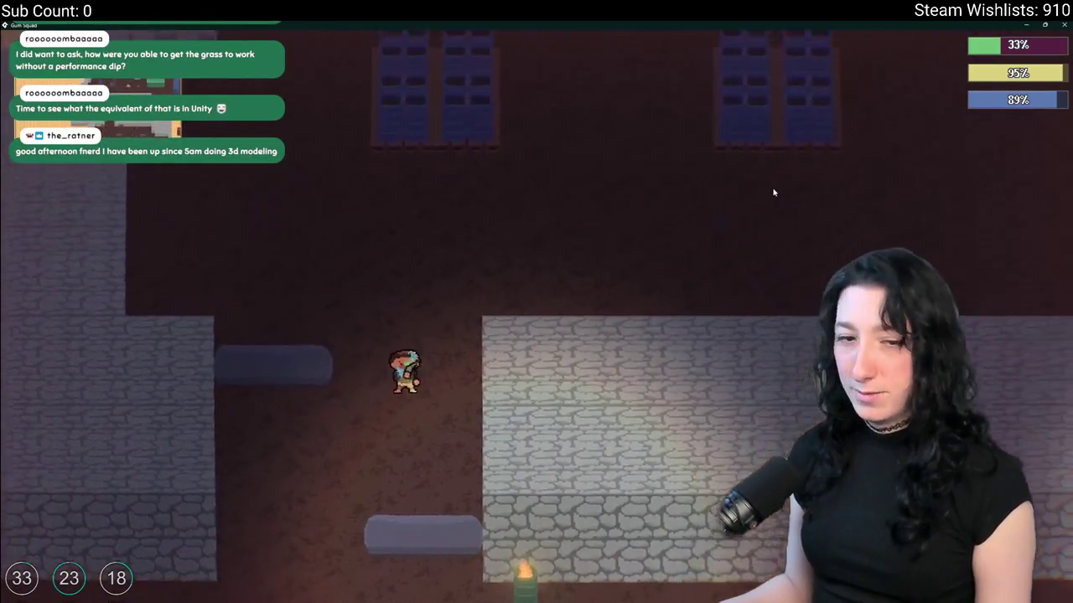
key(w)
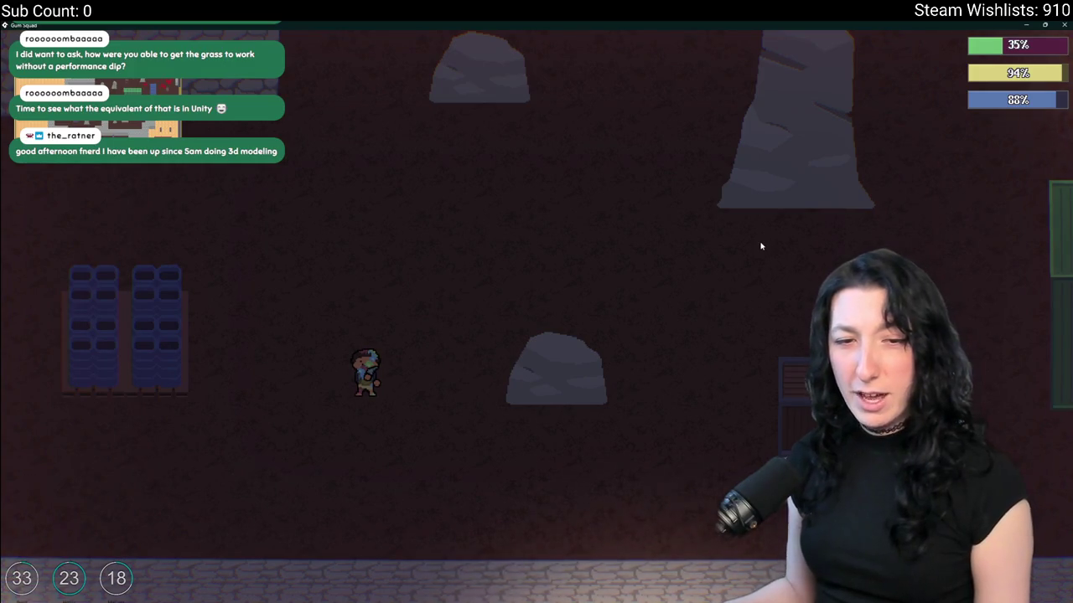
key(s)
key(d)
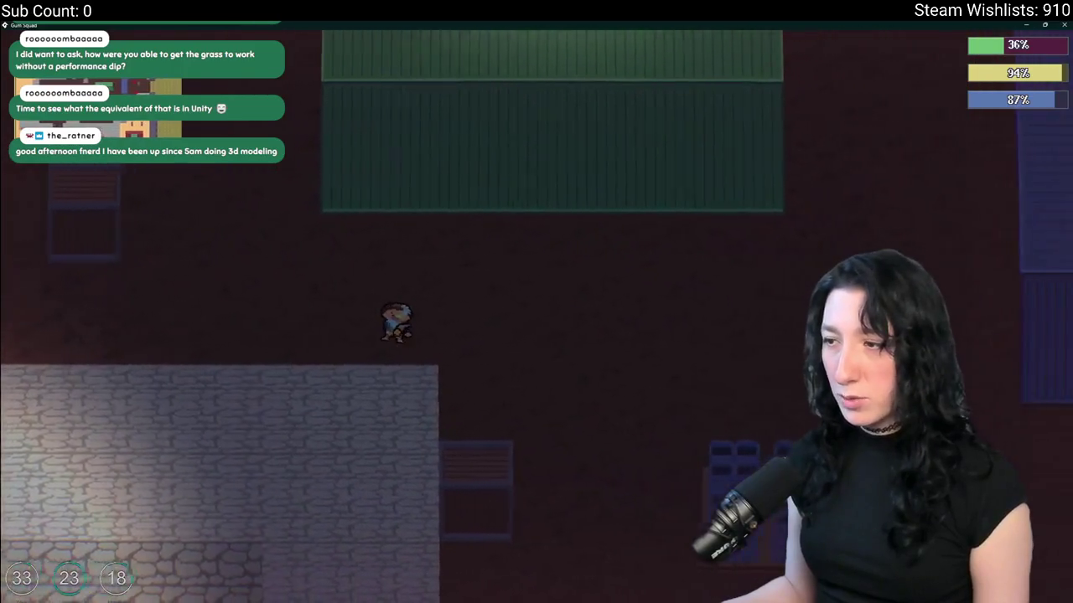
key(s)
key(s)
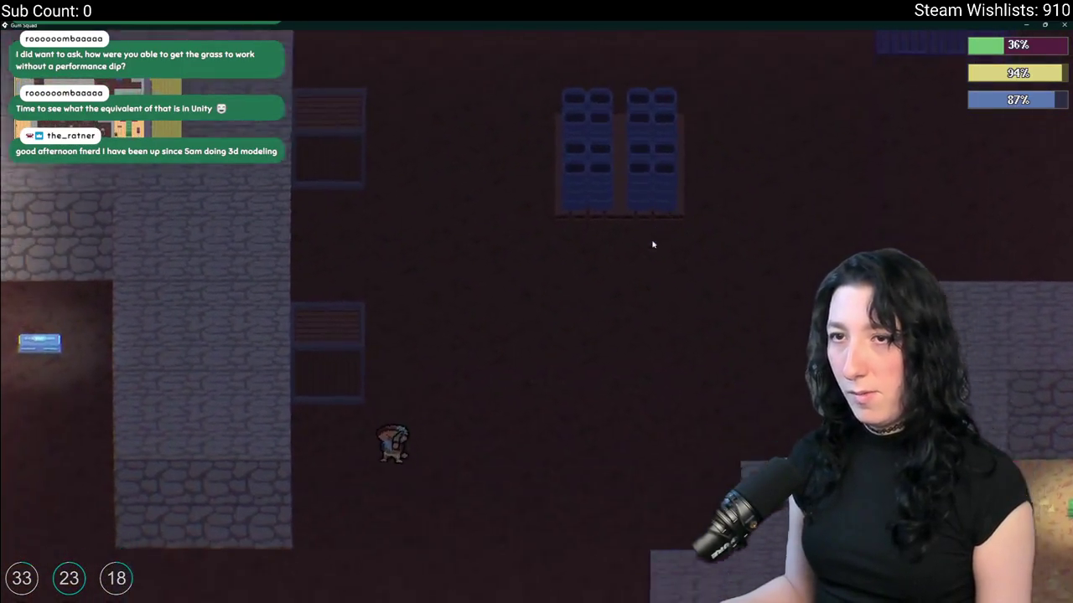
key(w)
key(Tab)
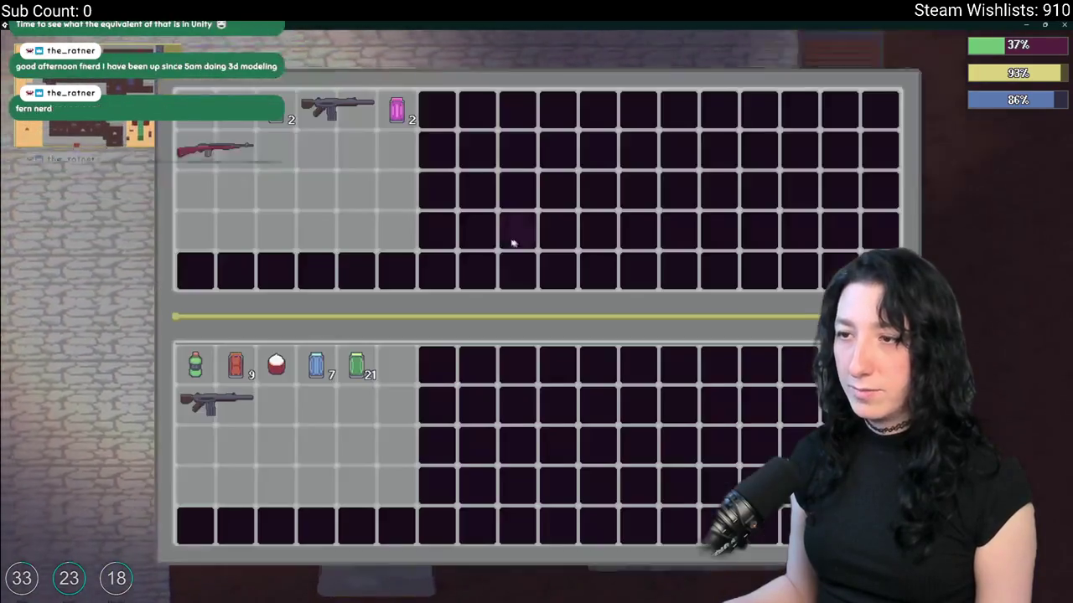
- Take the pink gum, select the Pop Rifle to trigger the code error, and abort the game
click(396, 111)
key(a)
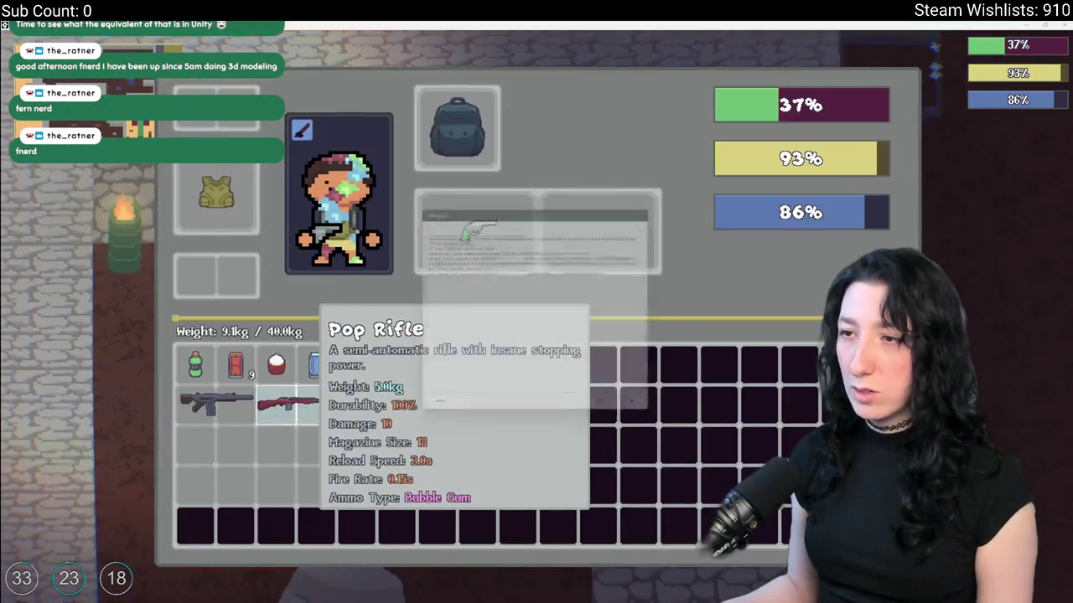
click(287, 406)
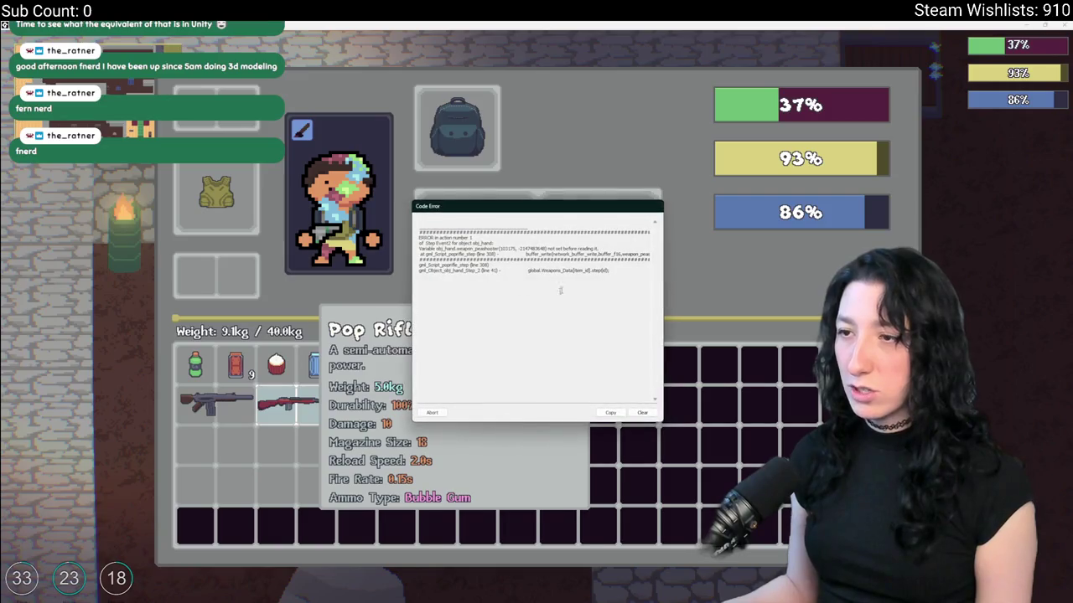
click(432, 412)
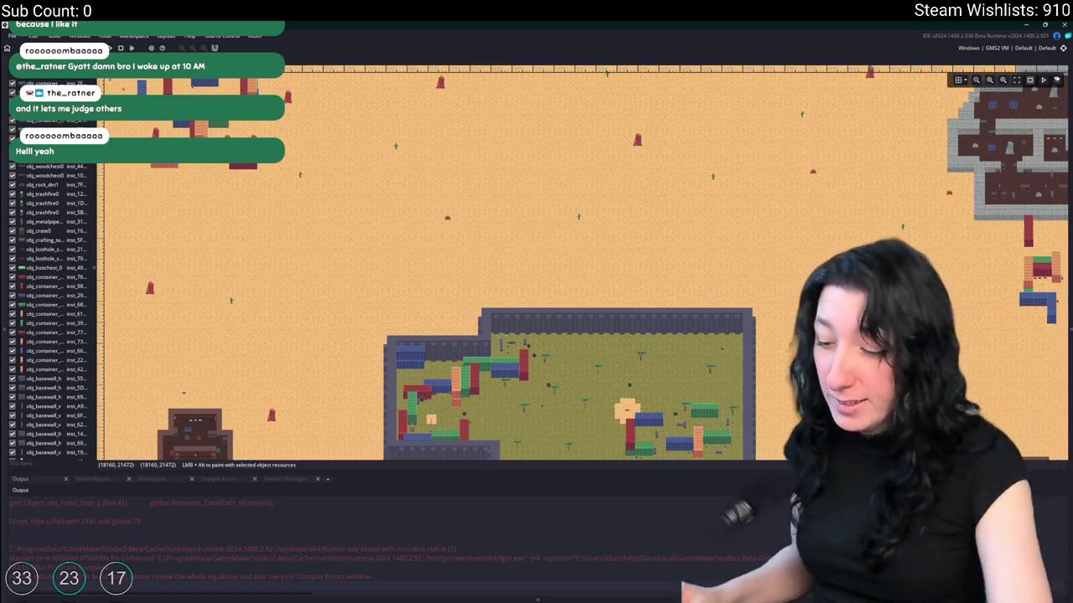
scroll(514, 182, down, 1)
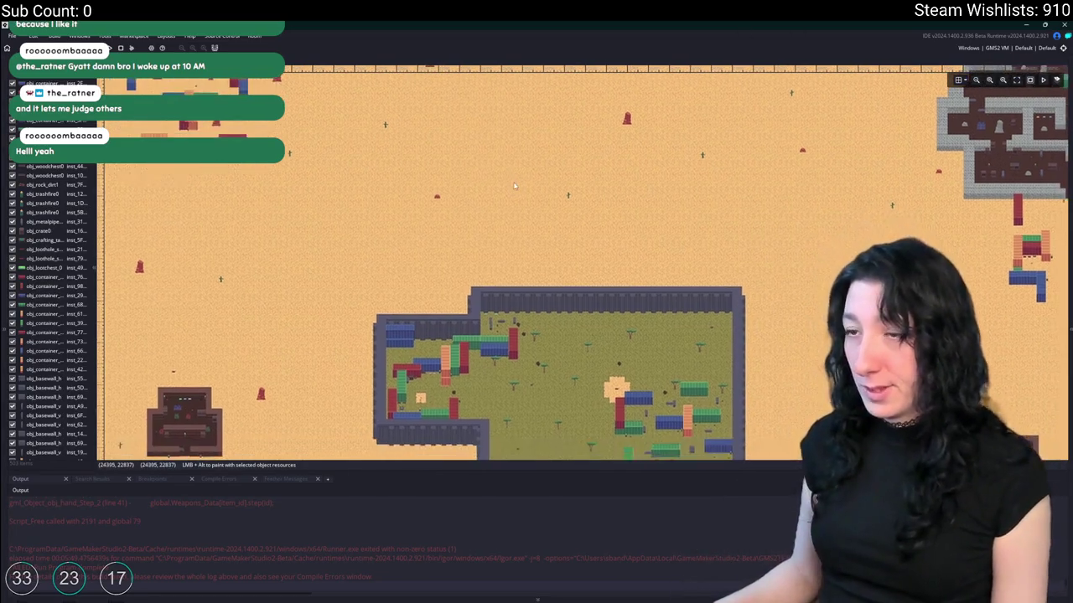
- Open the poprifle_step script via asset search and maximise its code editor
key(ctrl+t)
text(pea)
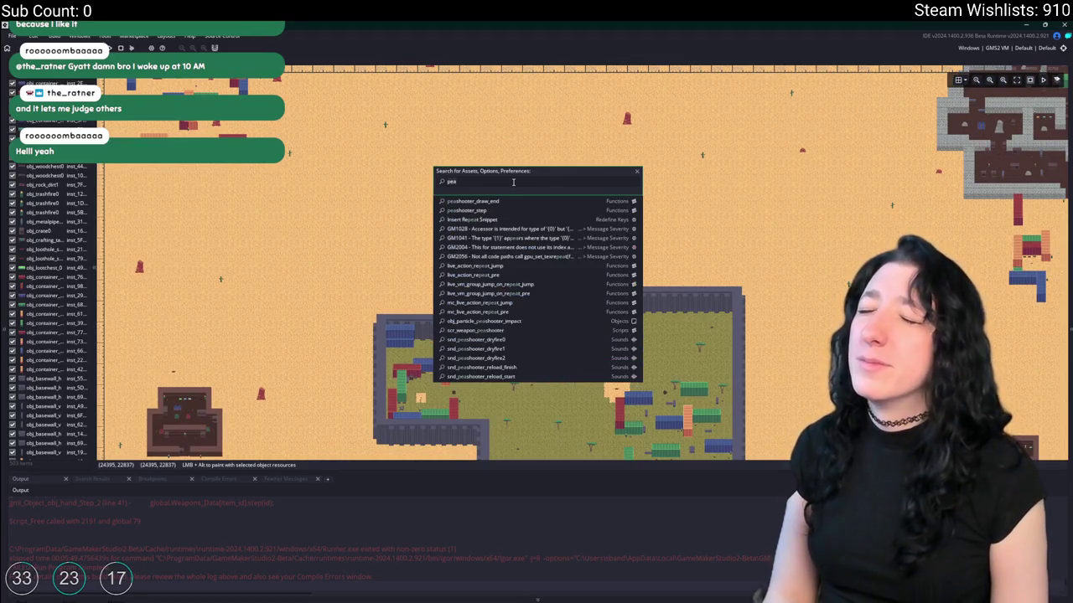
key(BackSpace)
key(BackSpace)
key(BackSpace)
text(poprif)
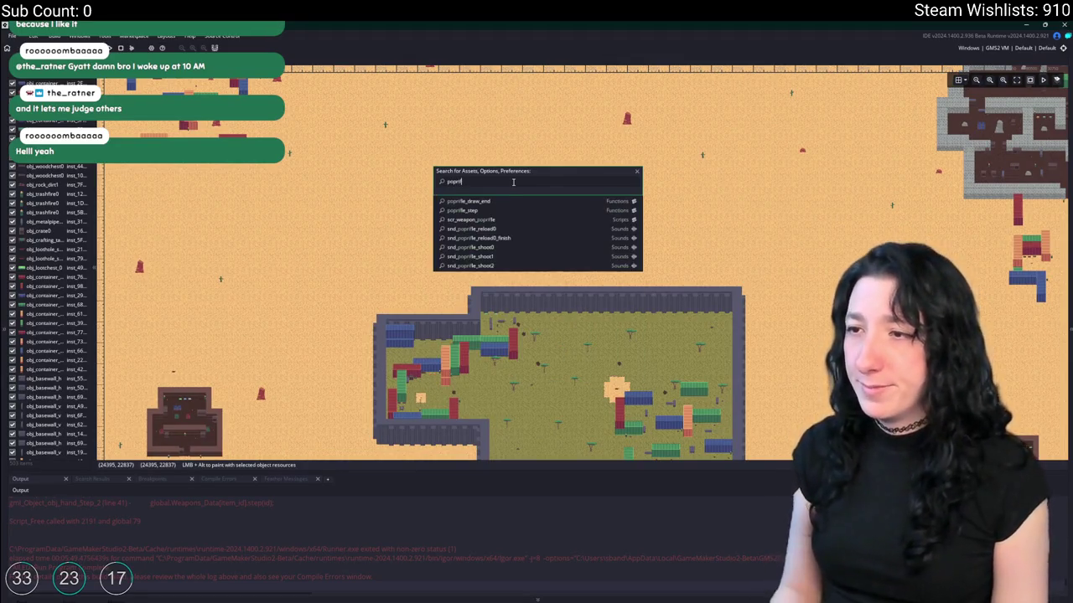
click(468, 210)
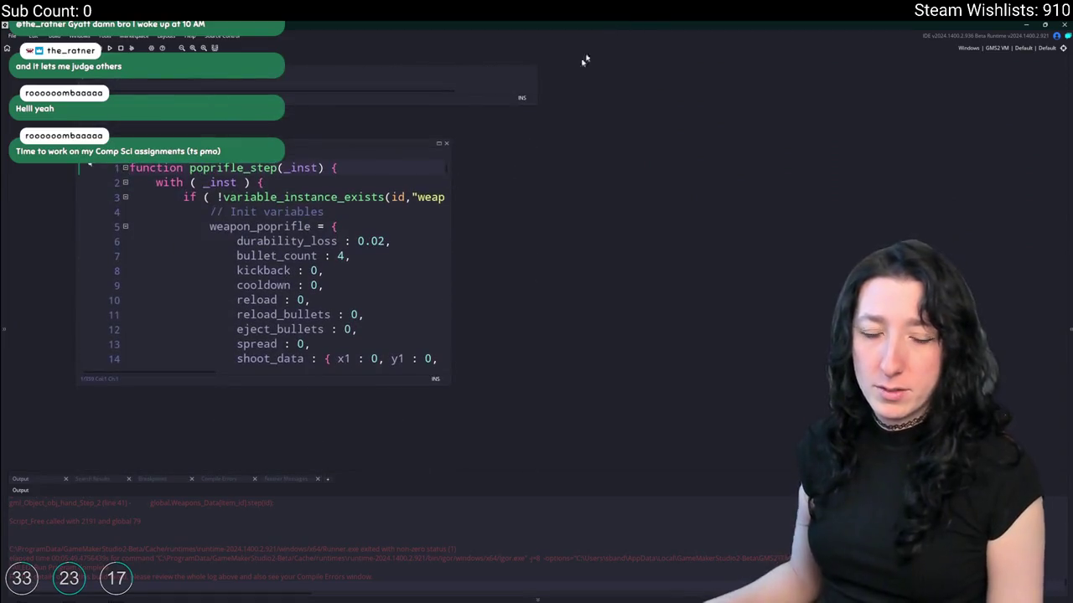
click(438, 143)
click(549, 299)
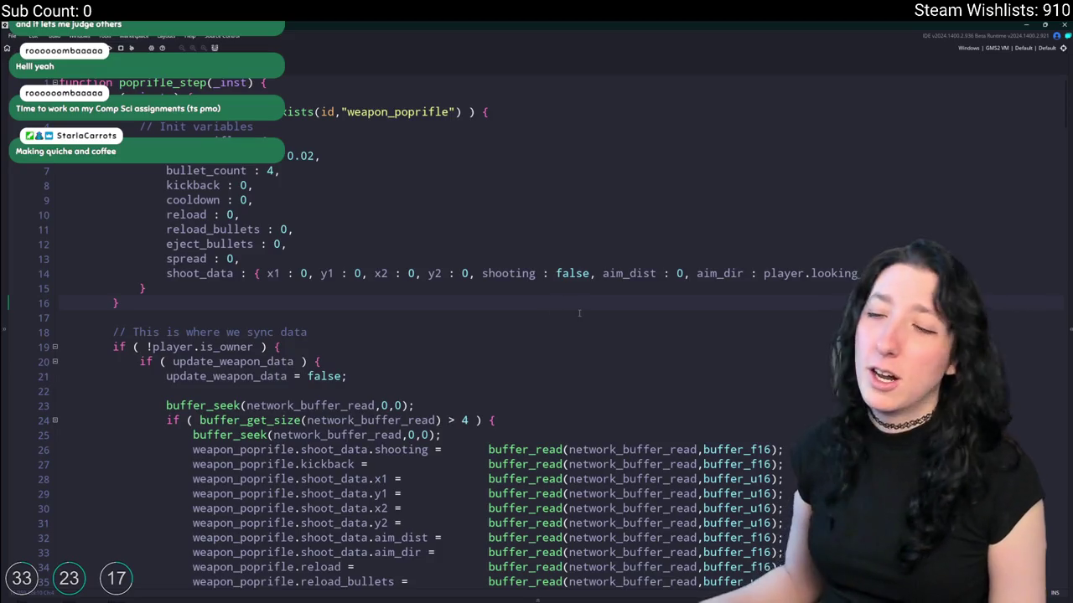
click(480, 318)
click(295, 478)
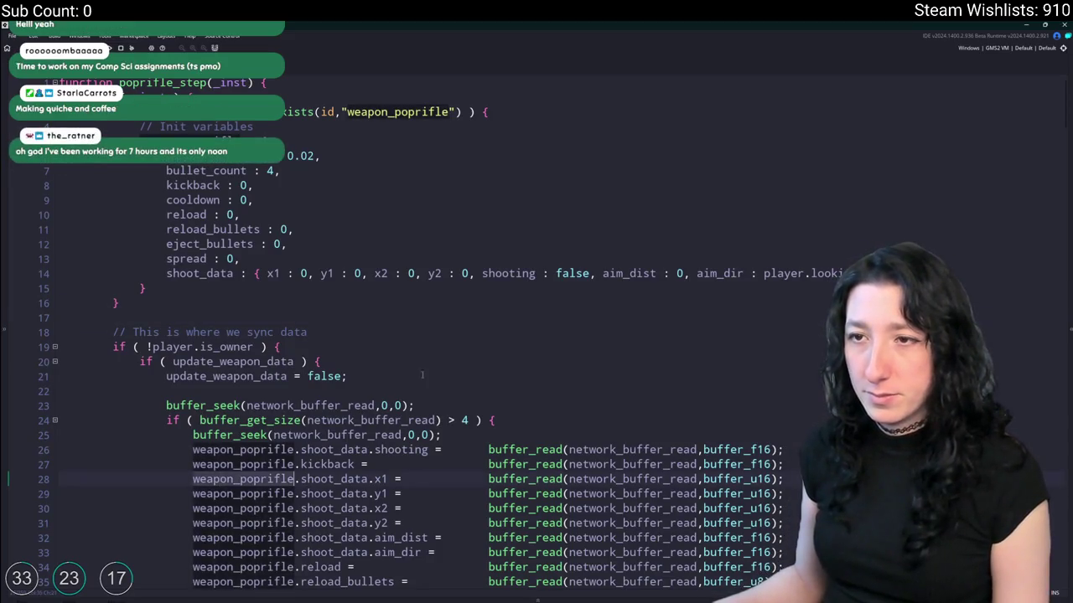
click(434, 366)
- Search the script for 'peashoot' and step back to the match on line 310
key(ctrl+f)
text(peashoot)
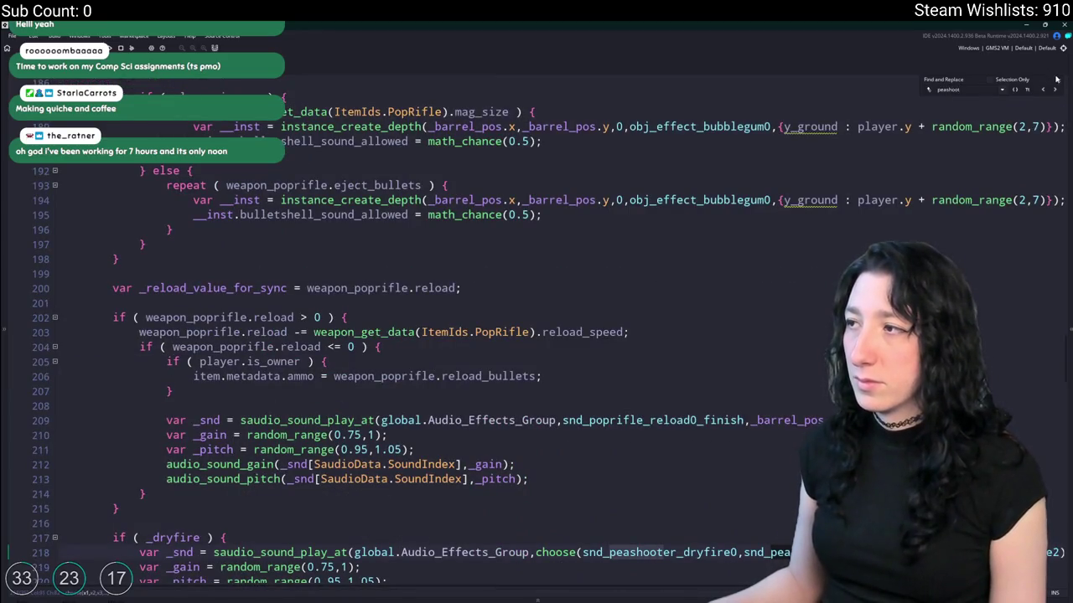
key(Return)
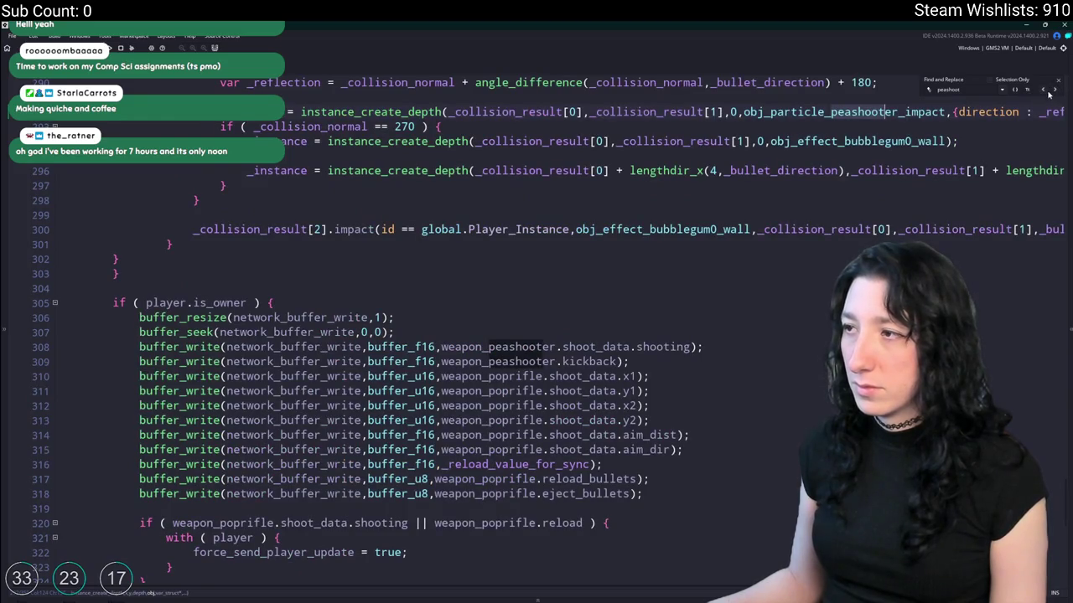
click(1048, 92)
click(1047, 92)
click(1047, 92)
click(1048, 92)
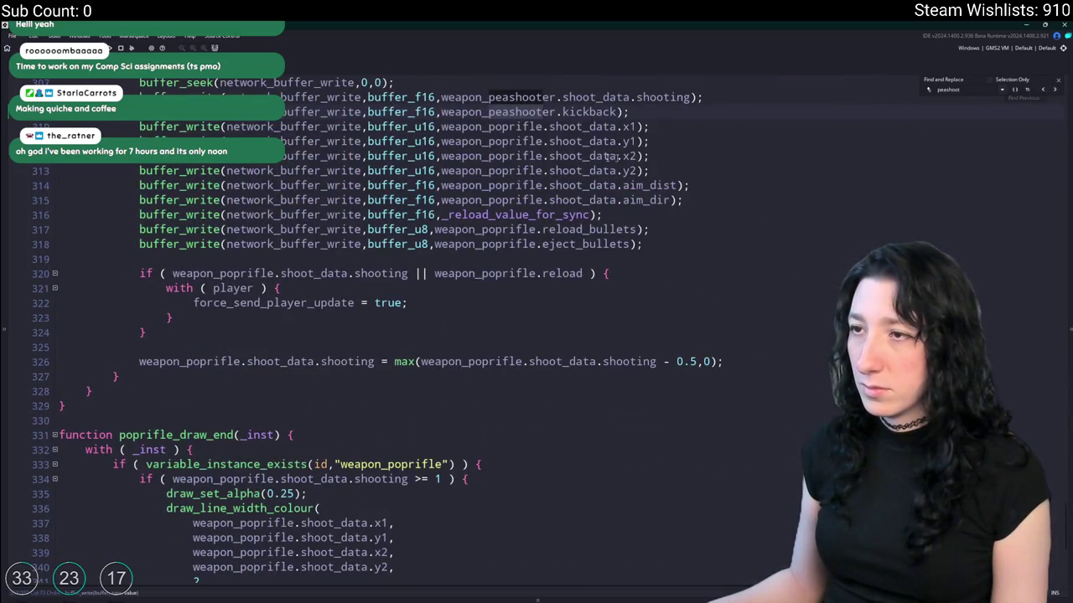
- Type poprifle on the kickback line and step through the remaining peashooter matches
scroll(495, 151, up, 1)
click(493, 146)
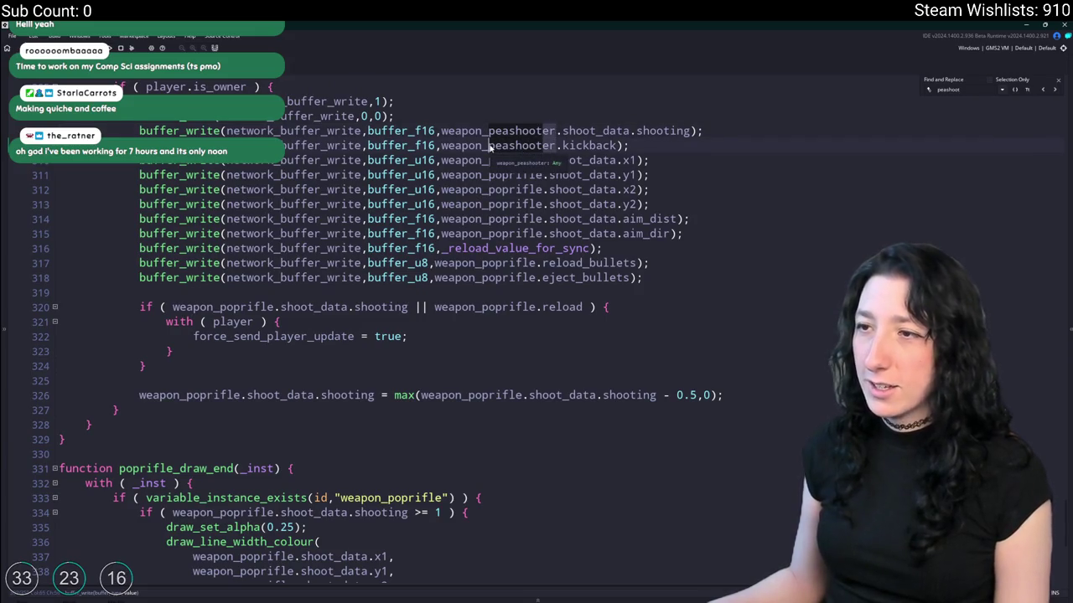
text(poprifle)
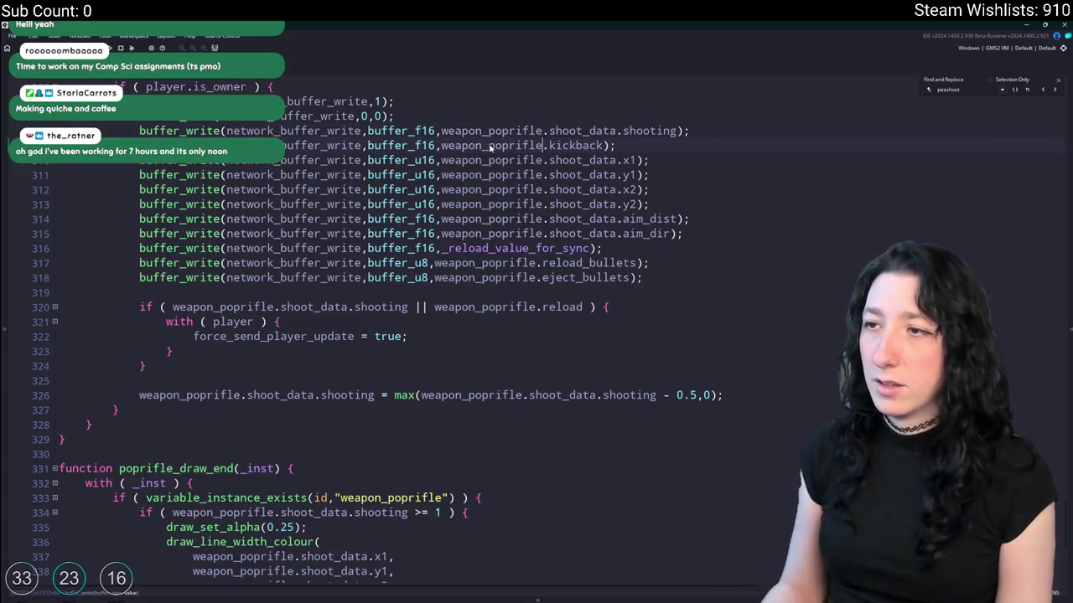
click(1054, 91)
click(1054, 91)
click(1054, 91)
click(1055, 91)
click(1054, 92)
click(1054, 91)
click(1054, 91)
click(1054, 91)
click(1054, 91)
click(1054, 92)
click(1054, 92)
click(1058, 79)
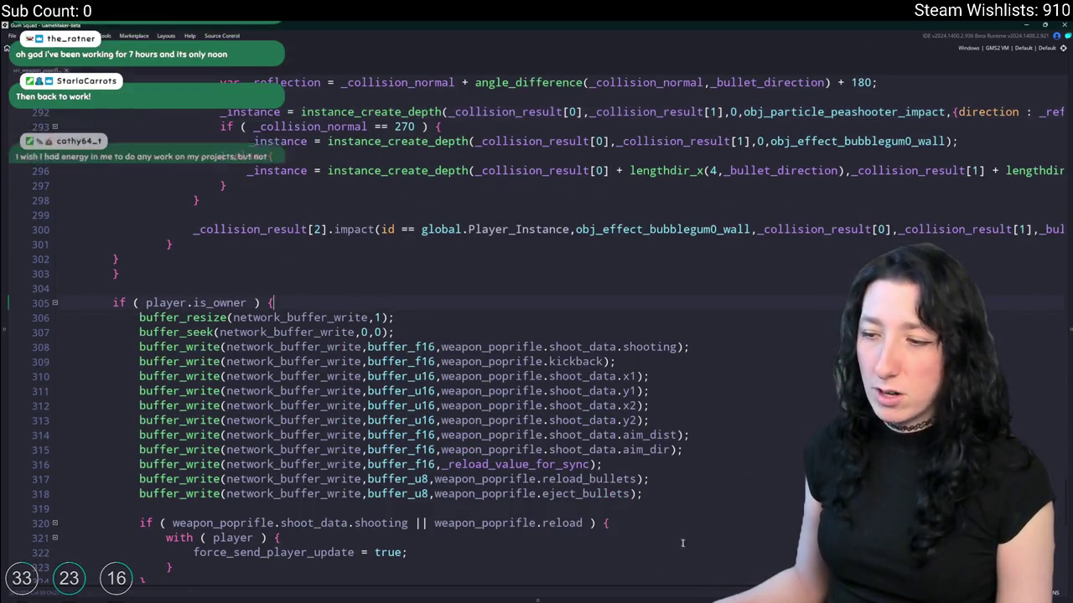
- Scroll back up to the Pop Rifle firing code near line 256
scroll(422, 421, up, 10)
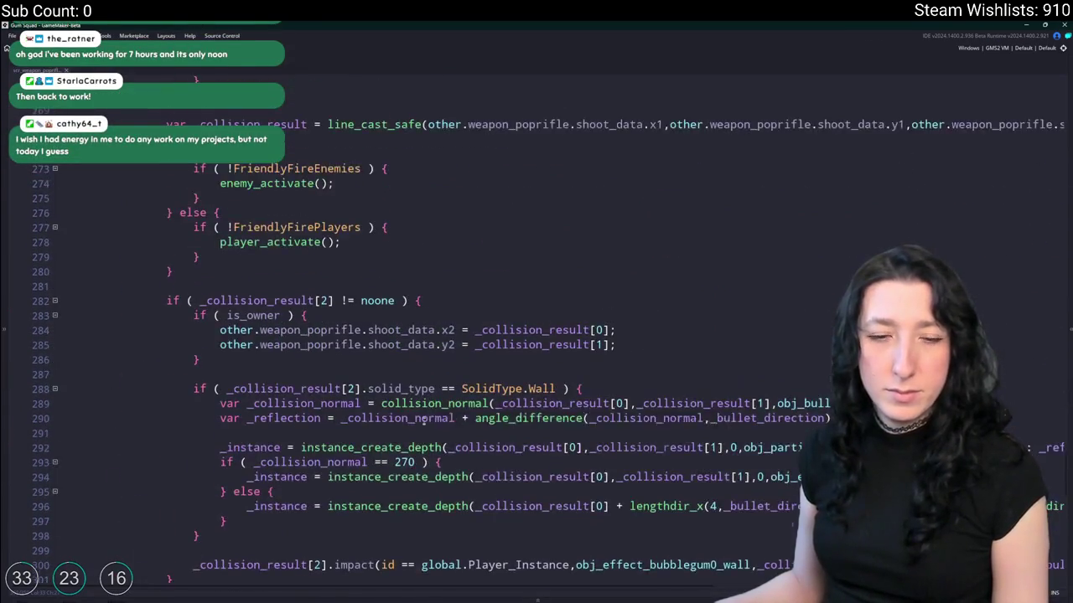
scroll(422, 414, up, 2)
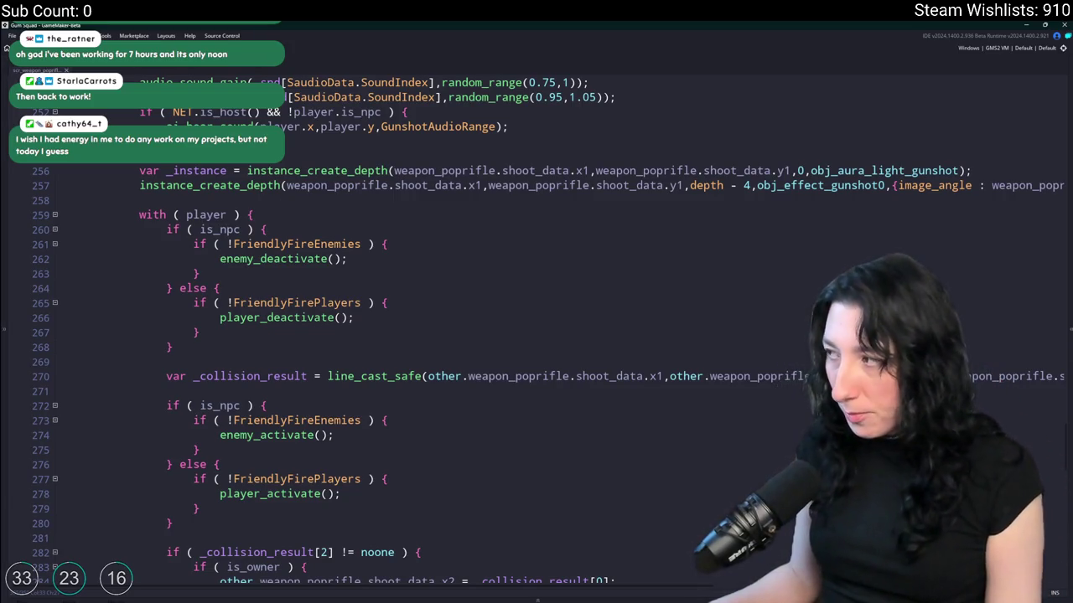
key(super+n)
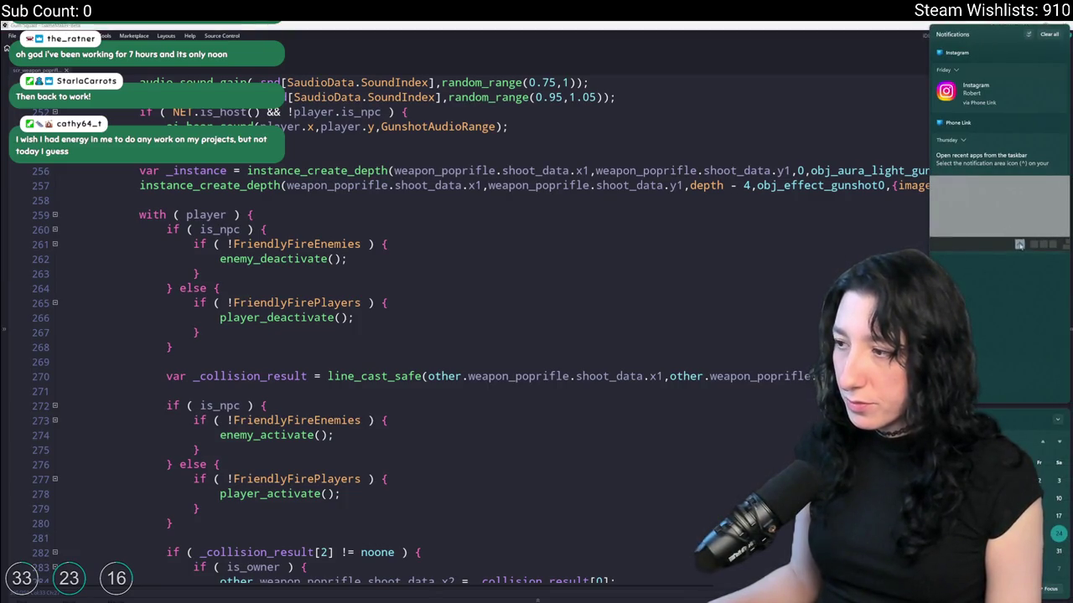
- Dismiss the notifications panel and launch Discord from Windows Start search
key(super+n)
click(387, 420)
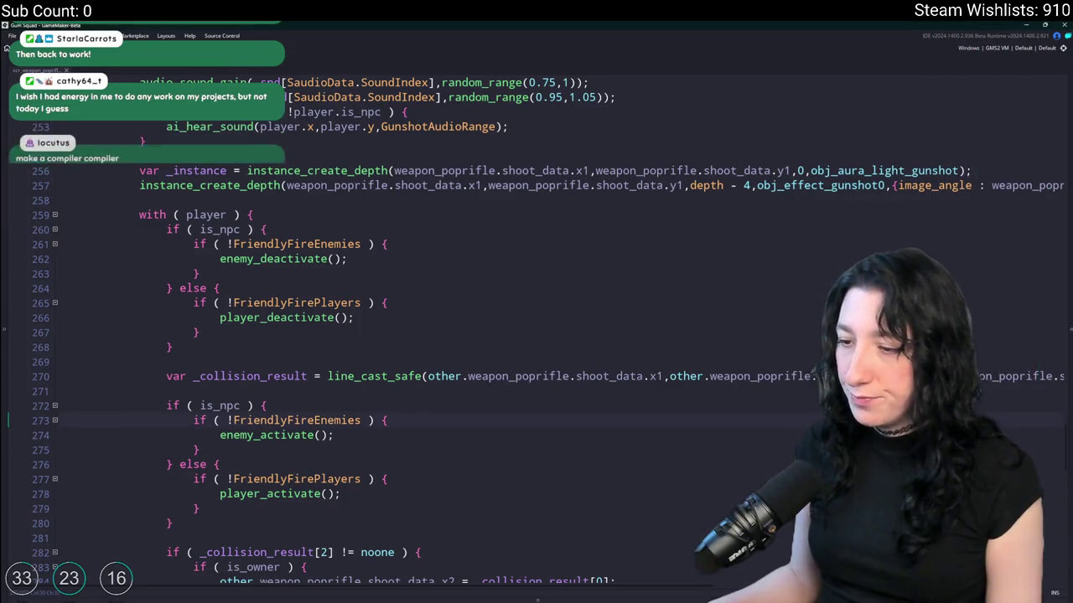
key(super)
text(discord)
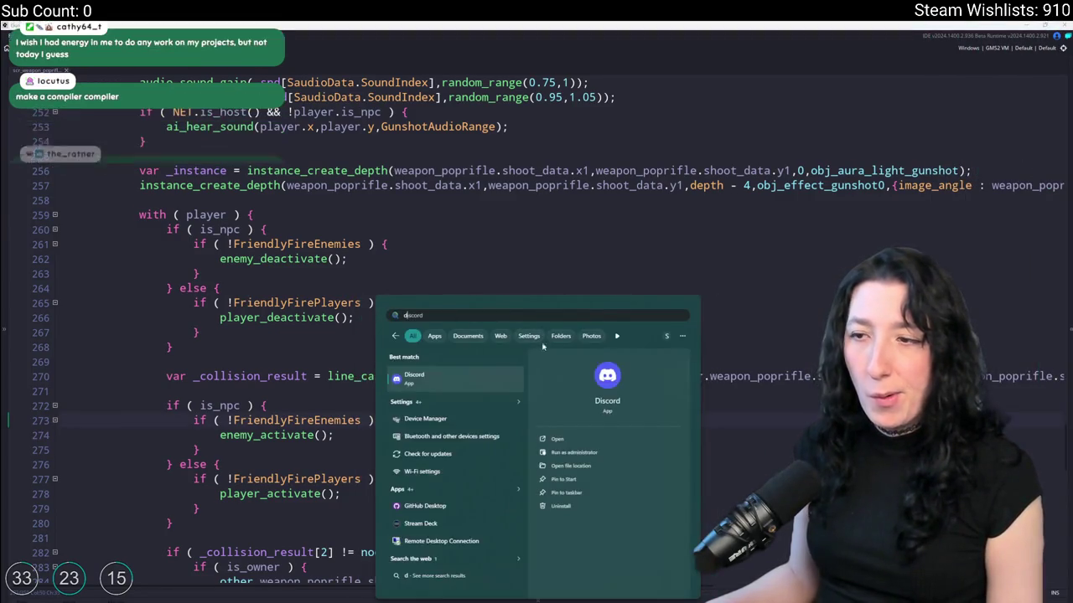
click(472, 377)
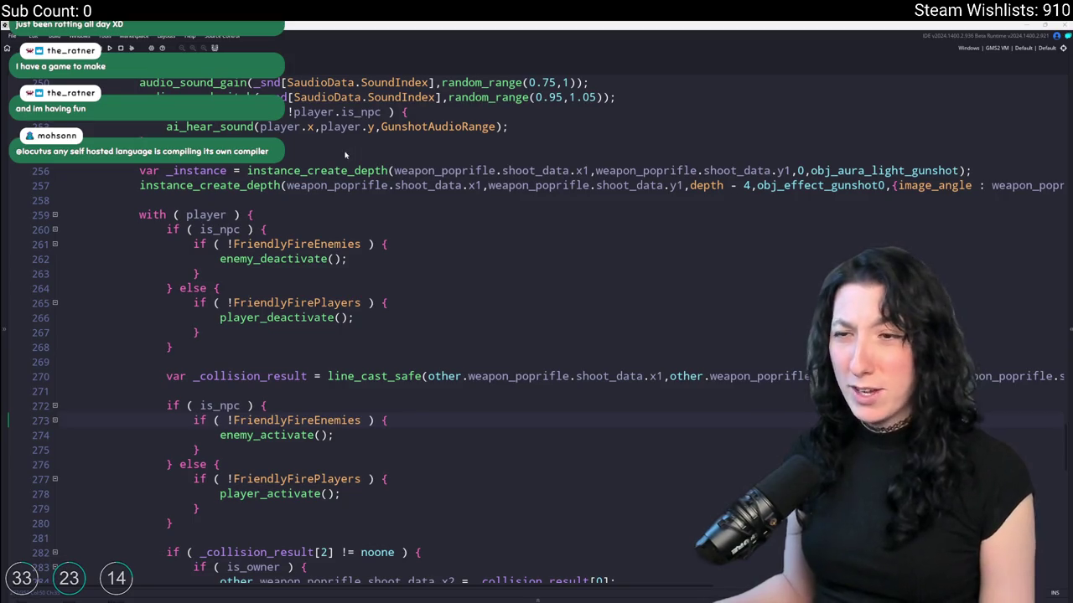
scroll(344, 154, up, 4)
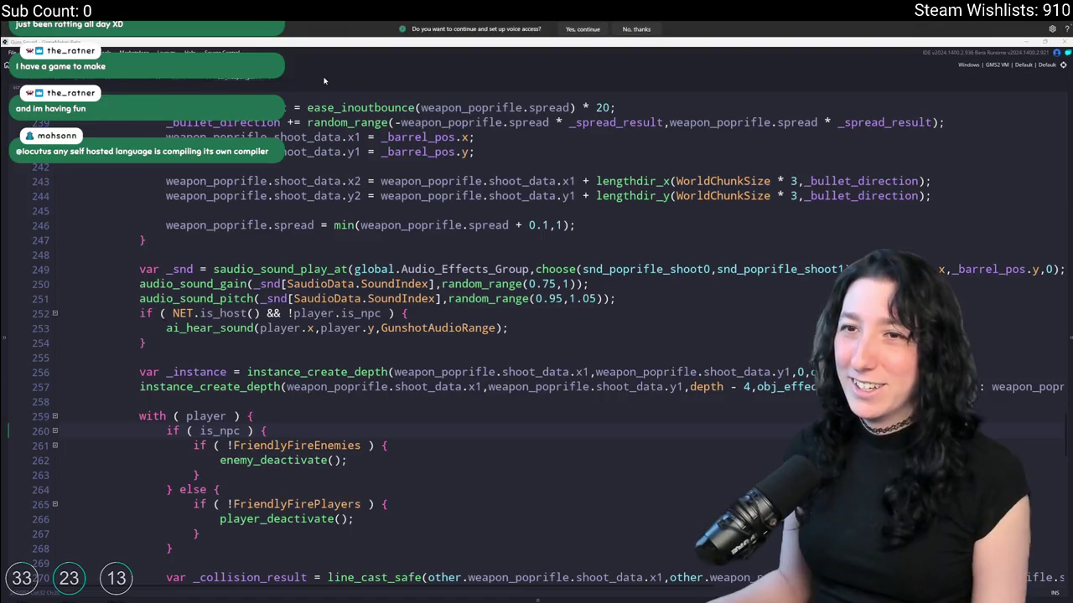
- Decline voice access and return the caret to line 252 of the Pop Rifle code
click(654, 30)
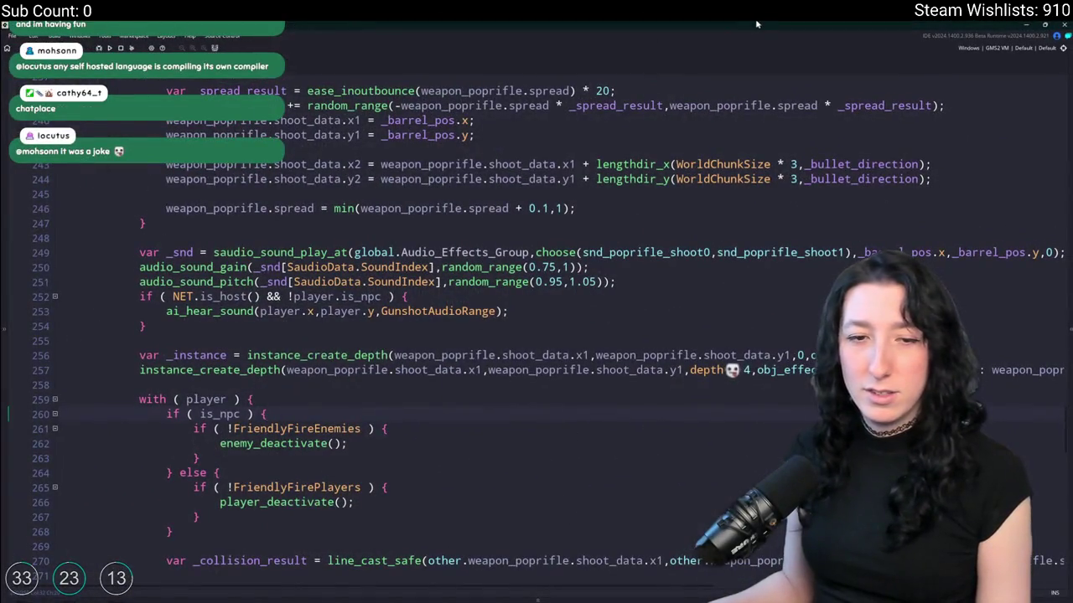
click(589, 266)
click(489, 295)
scroll(489, 268, down, 3)
key(ctrl+z)
key(ctrl+z)
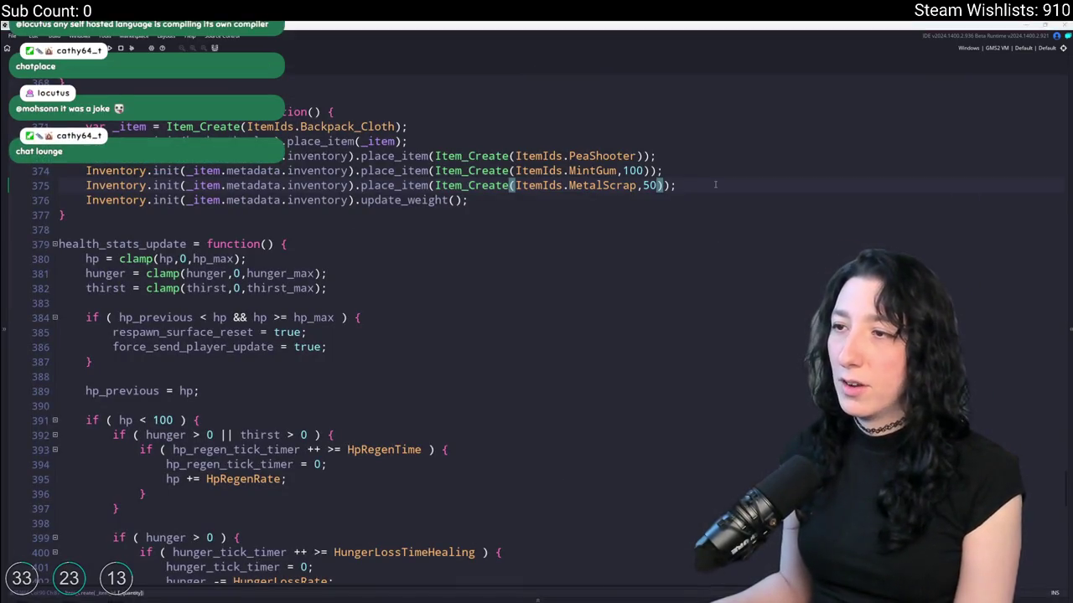
- Switch to the rm_playarea room editor tab
key(ctrl+Tab)
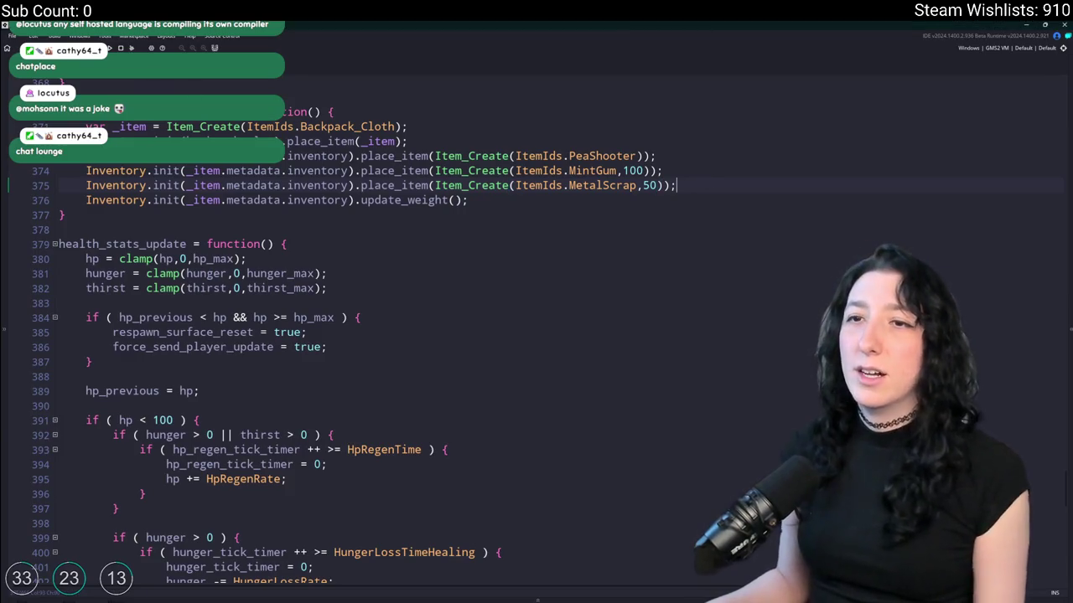
scroll(321, 375, down, 3)
scroll(501, 304, up, 8)
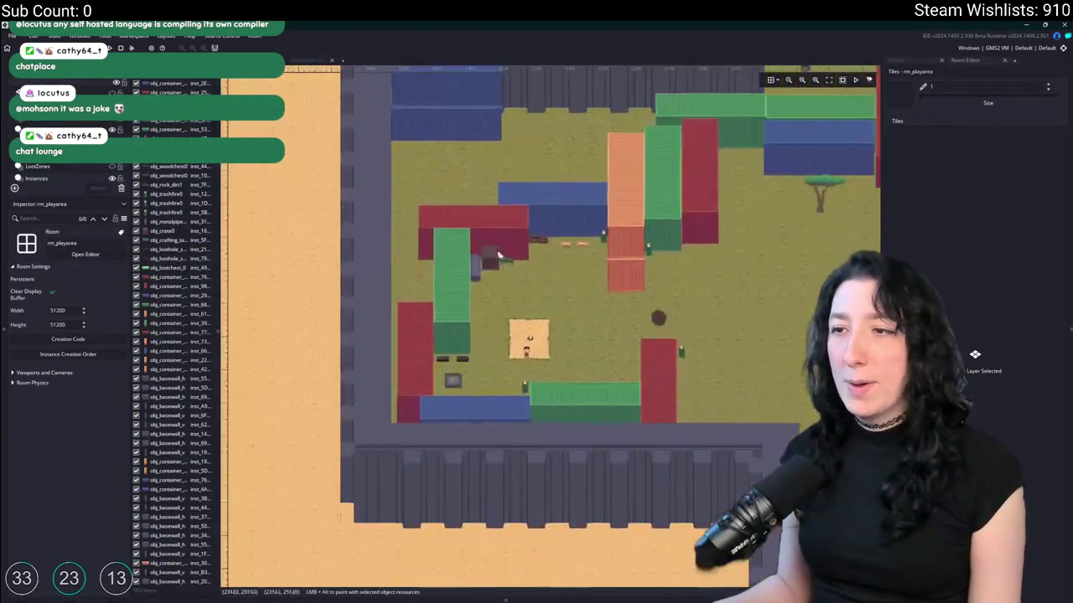
- Drag obj_player up toward the crates, then find all 'makeshift' matches across the project
scroll(501, 304, up, 2)
mouse_move(407, 508)
mouse_down()
mouse_move(400, 291)
mouse_move(385, 282)
mouse_up()
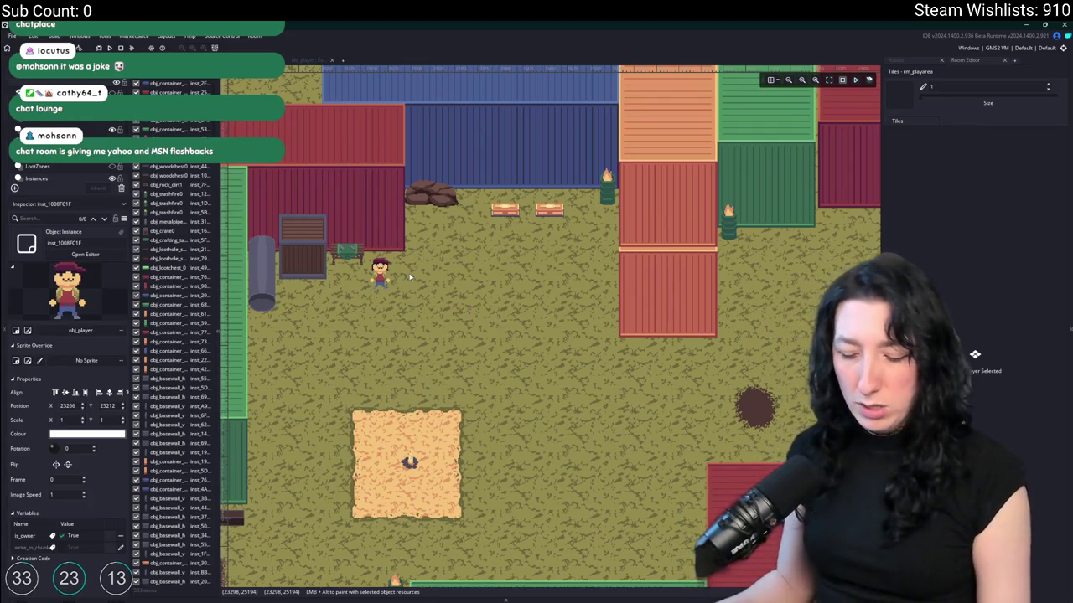
key(ctrl+t)
text(makeshift)
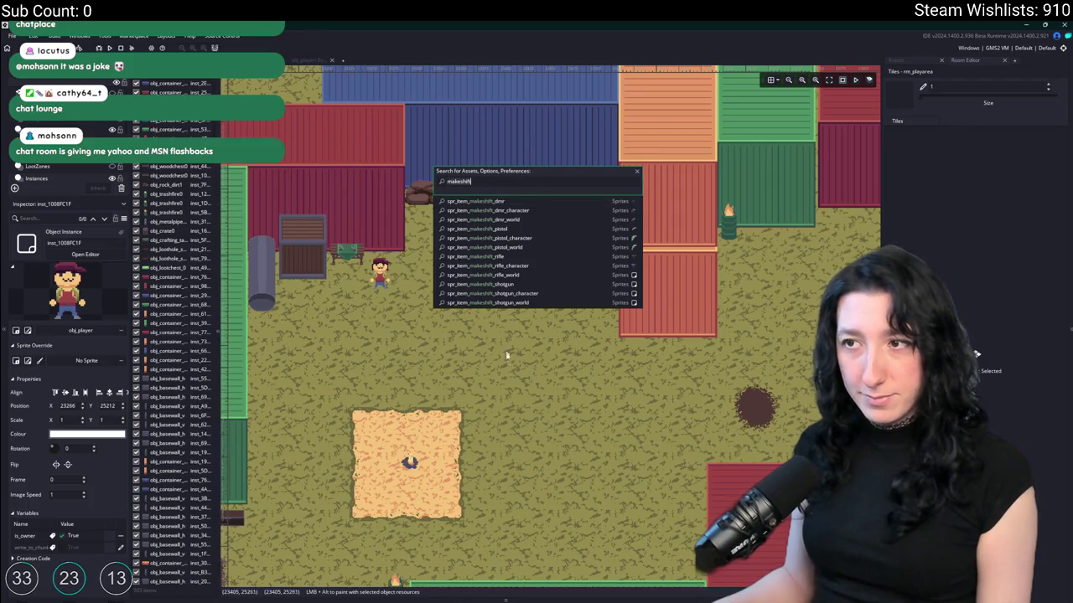
key(ctrl+f)
key(Return)
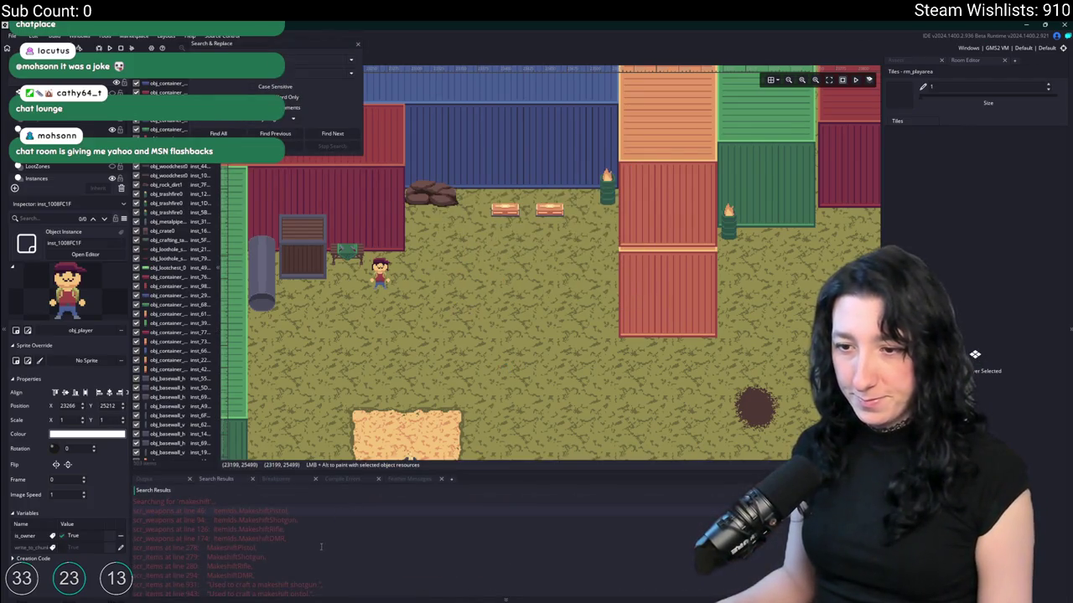
- Open the Makeshift Pistol entry in scr_weapons and add a comma after ItemIds.MintGum on line 57
double_click(359, 510)
scroll(380, 309, down, 1)
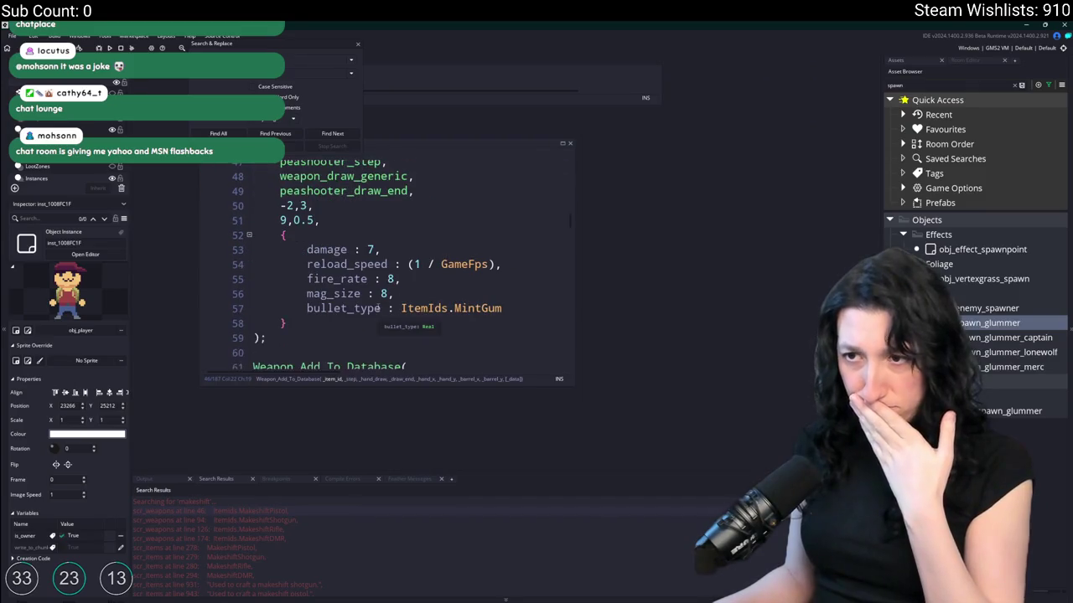
scroll(381, 297, up, 1)
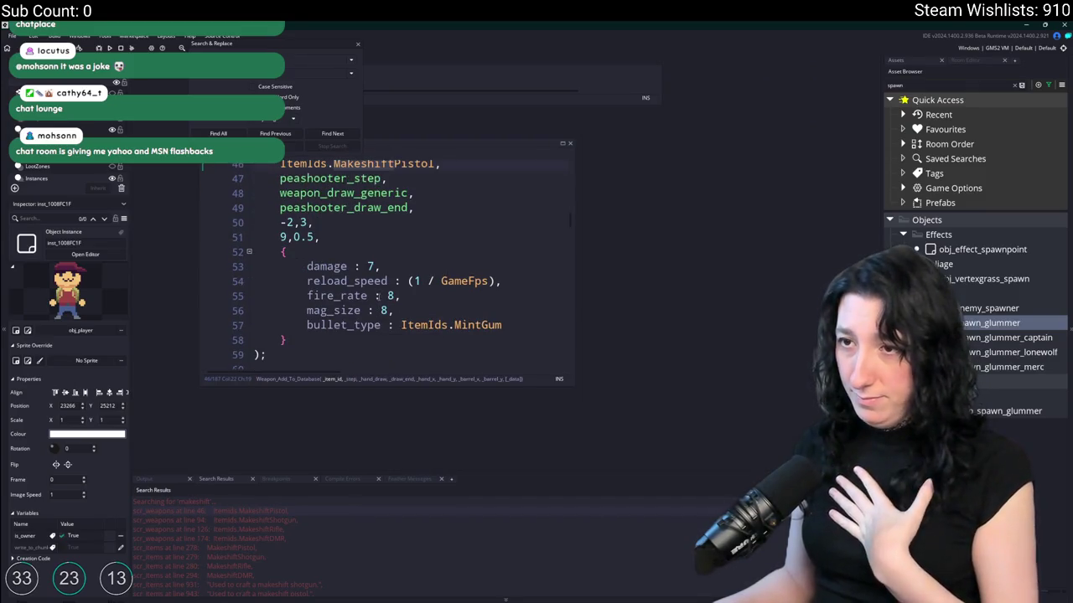
click(358, 47)
scroll(502, 252, down, 2)
click(512, 291)
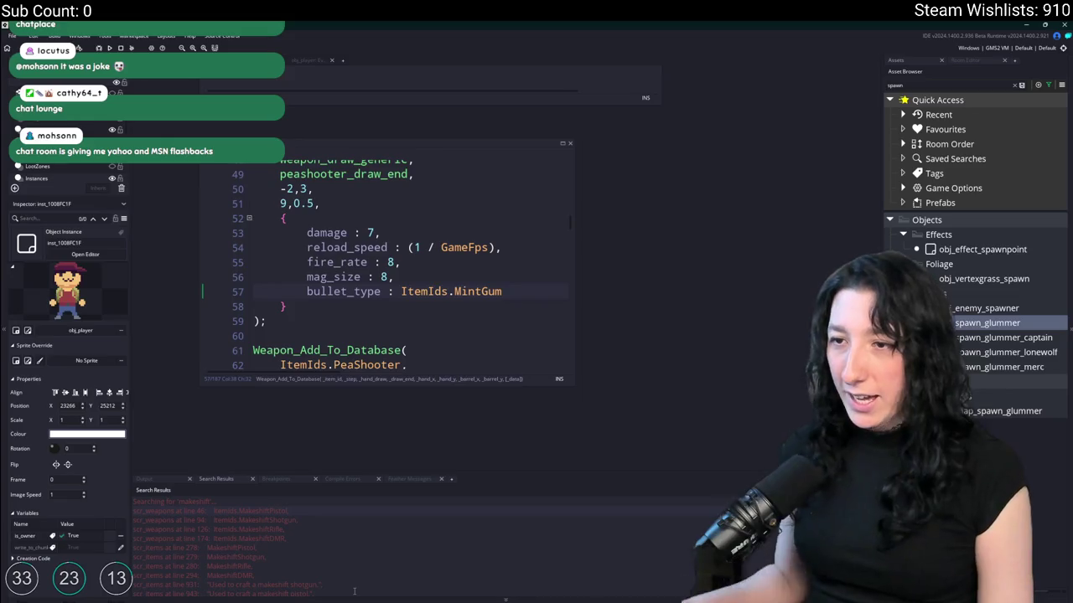
scroll(509, 247, up, 2)
text(,)
scroll(416, 286, down, 2)
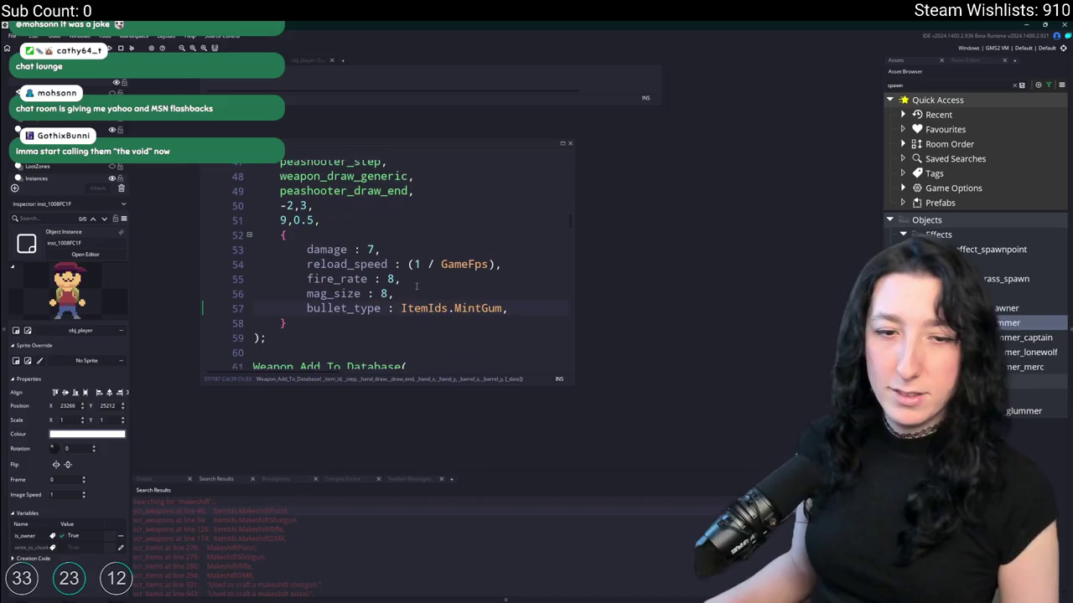
scroll(506, 156, up, 1)
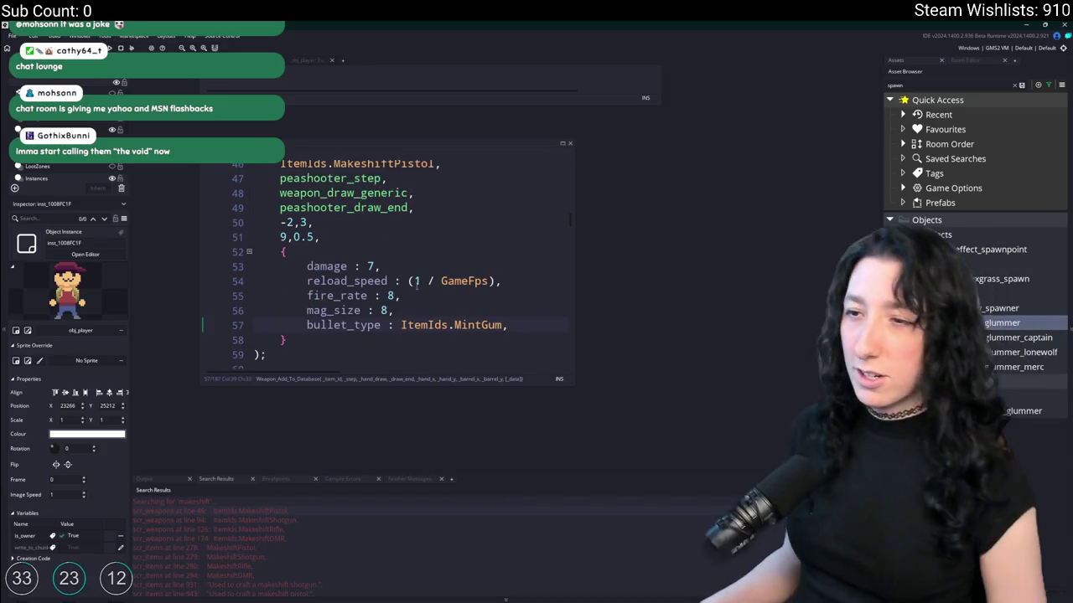
click(561, 143)
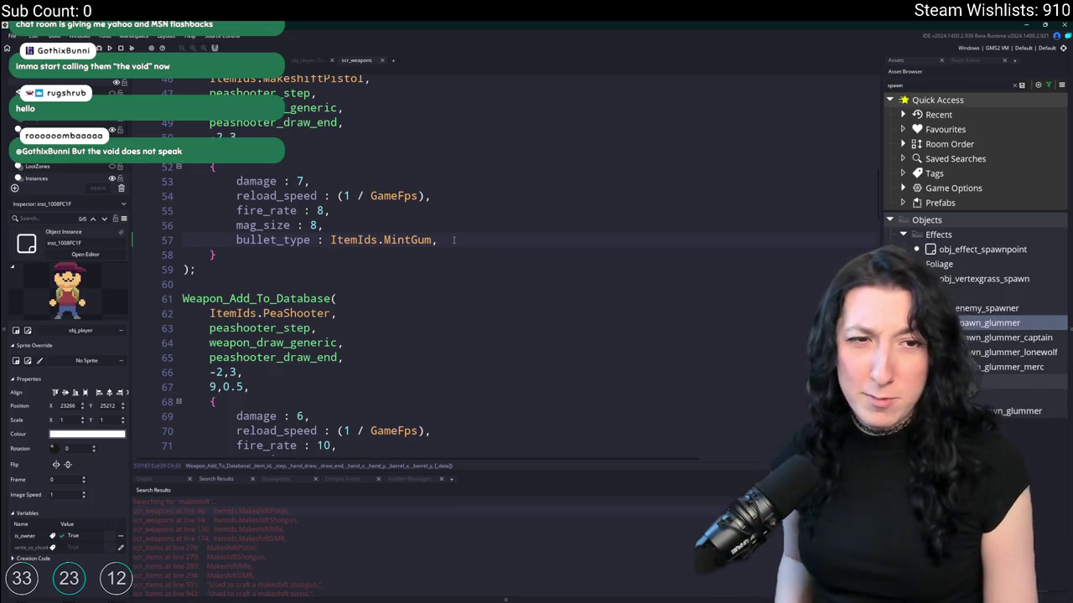
- Add an empty 'upgrades : { }' struct after the bullet_type field
key(Return)
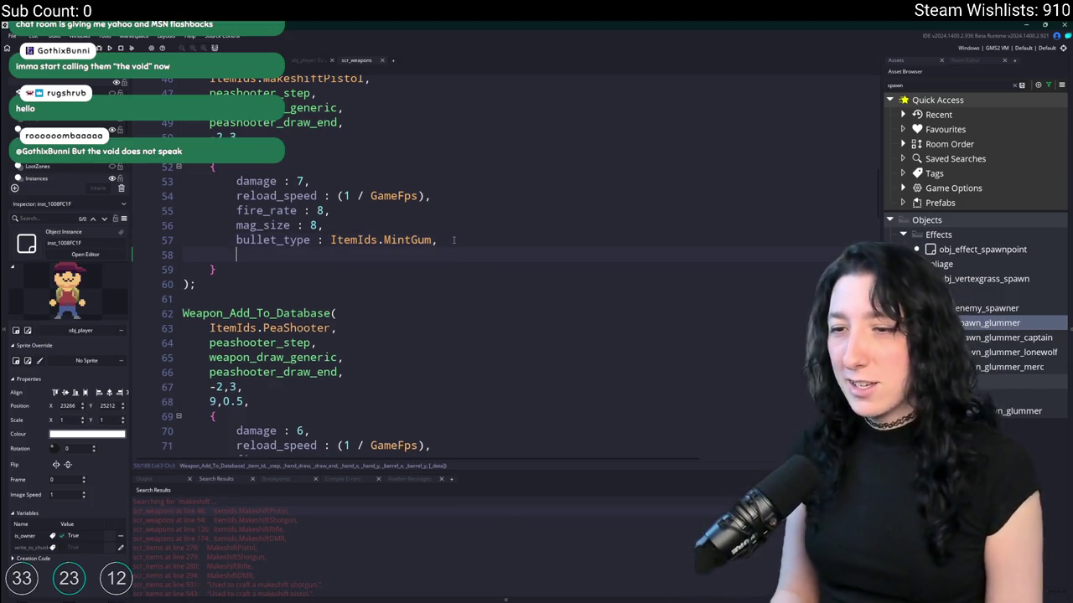
key(Return)
key(BackSpace)
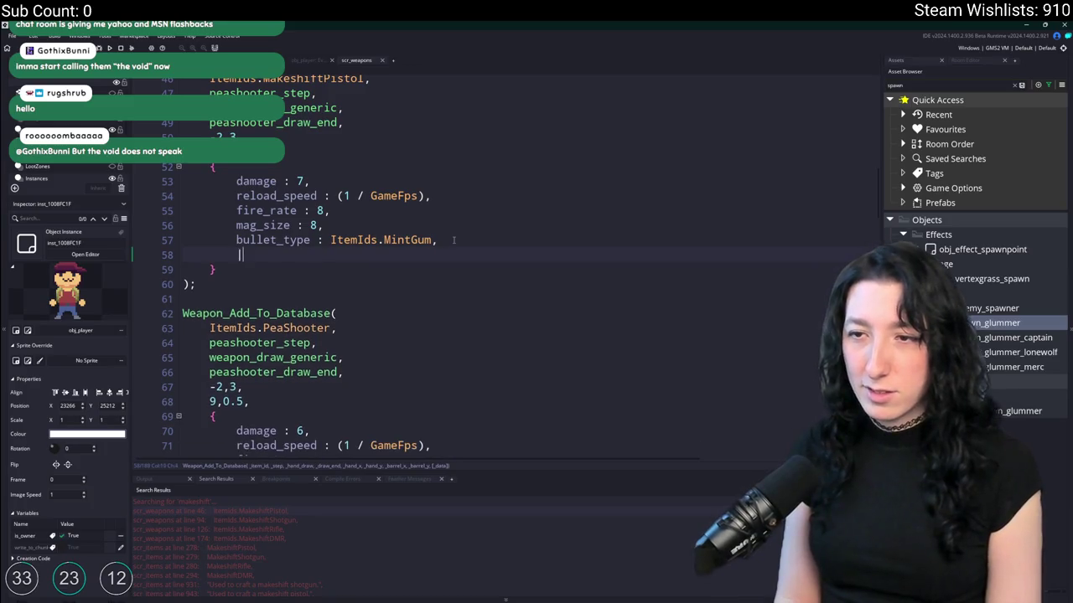
text(upgrad)
key(BackSpace)
key(BackSpace)
key(BackSpace)
key(BackSpace)
key(BackSpace)
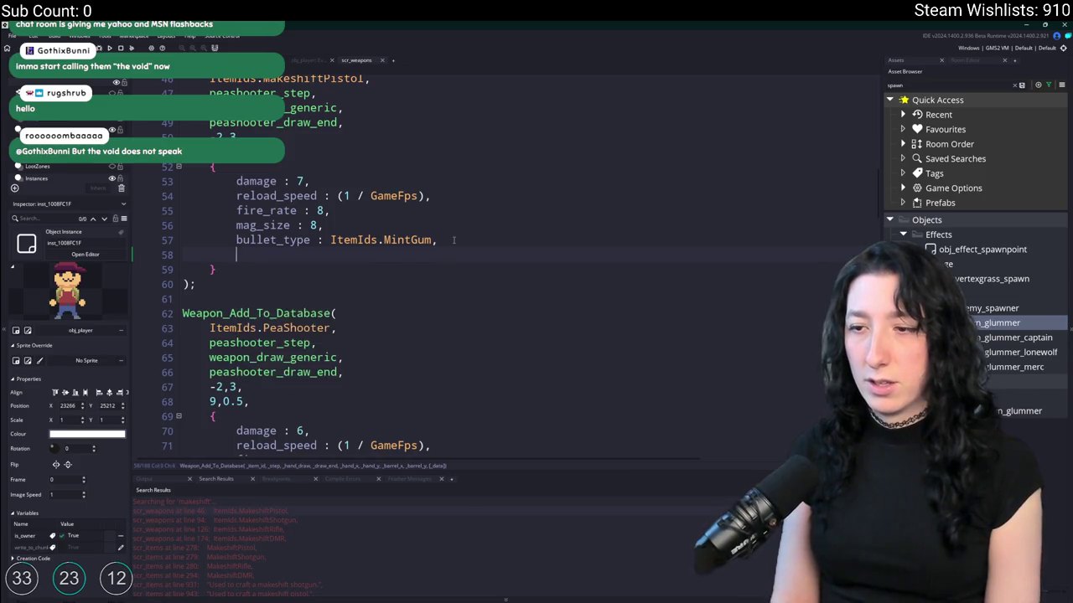
text(a)
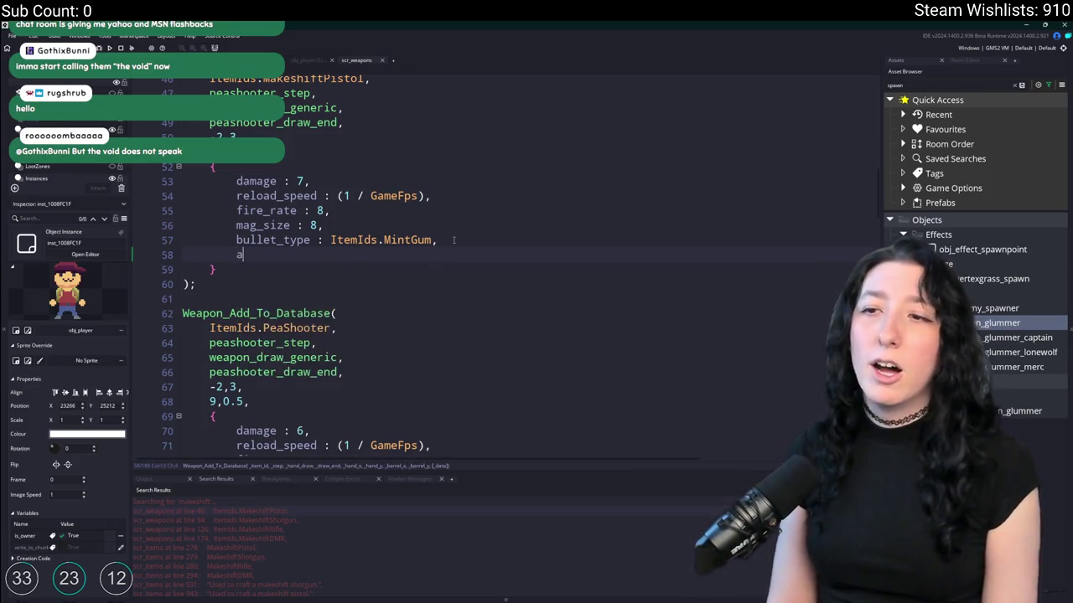
text(ttachments : {)
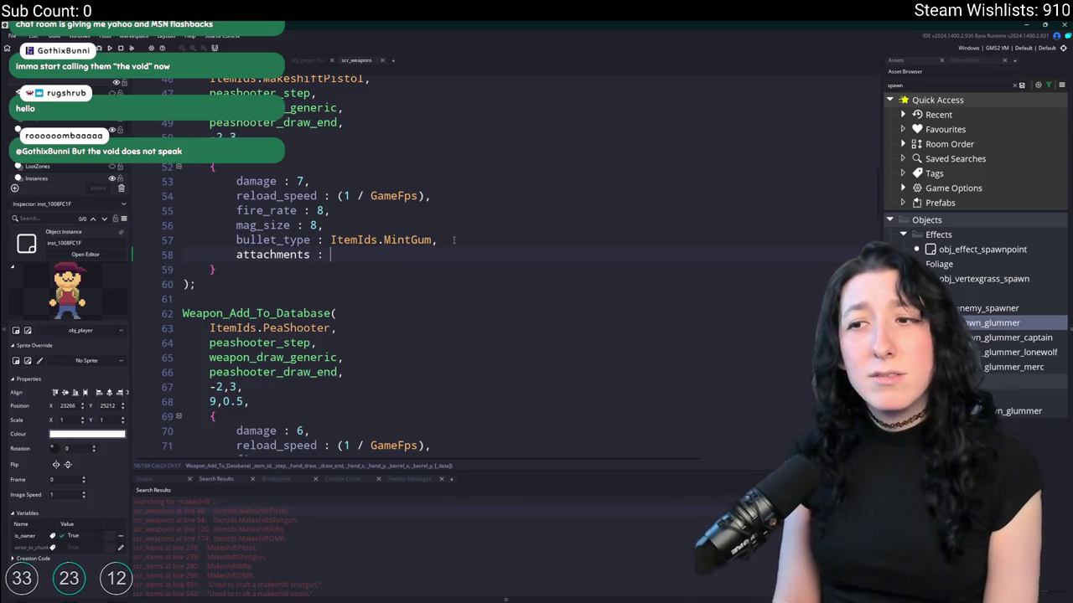
key(Return)
text(})
double_click(299, 253)
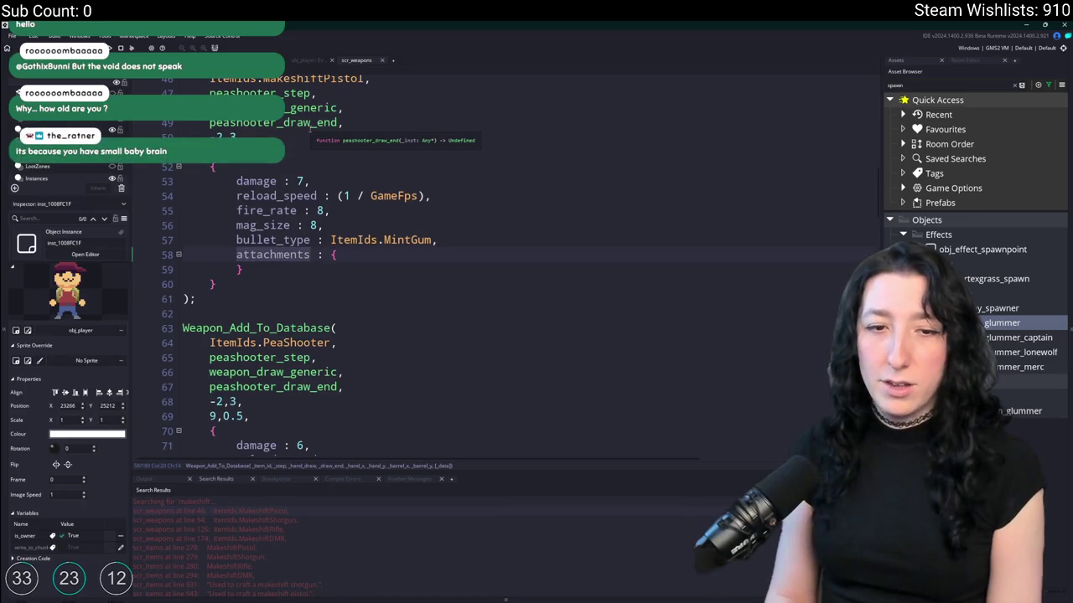
text(upgrade)
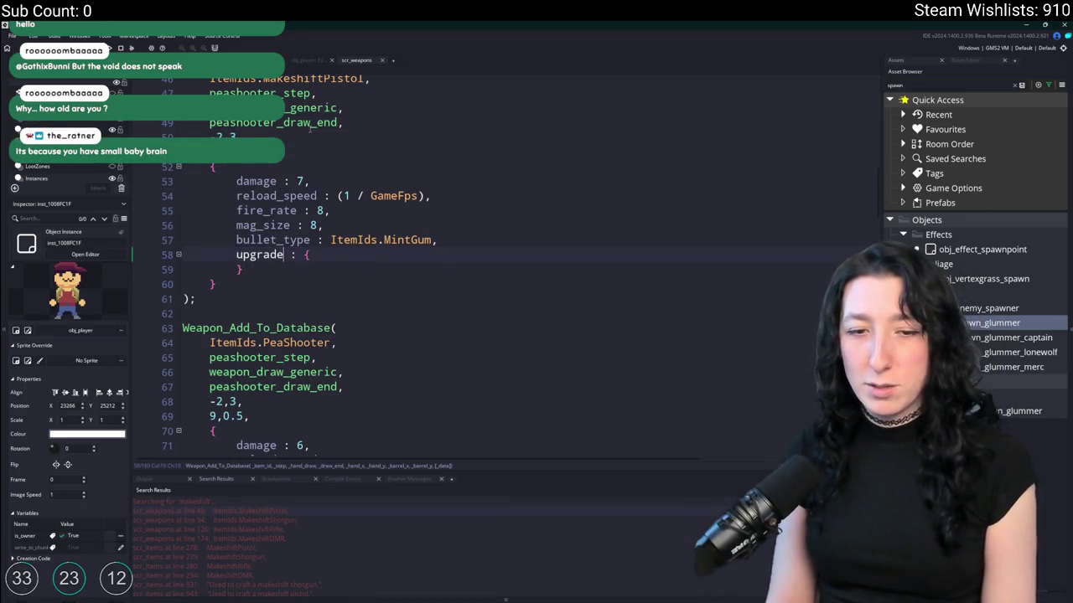
text(s)
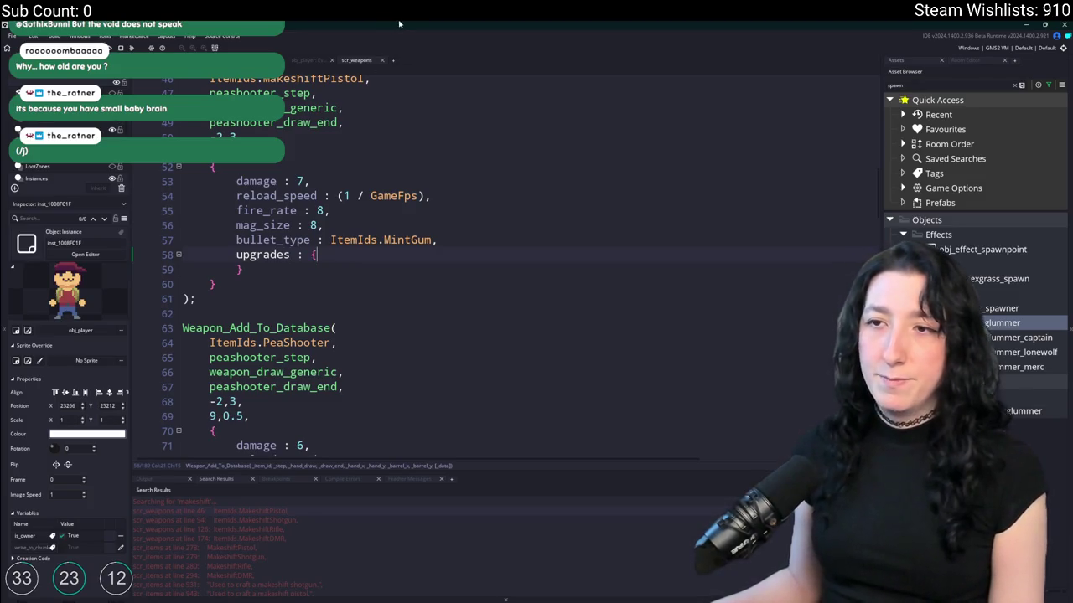
scroll(396, 186, up, 1)
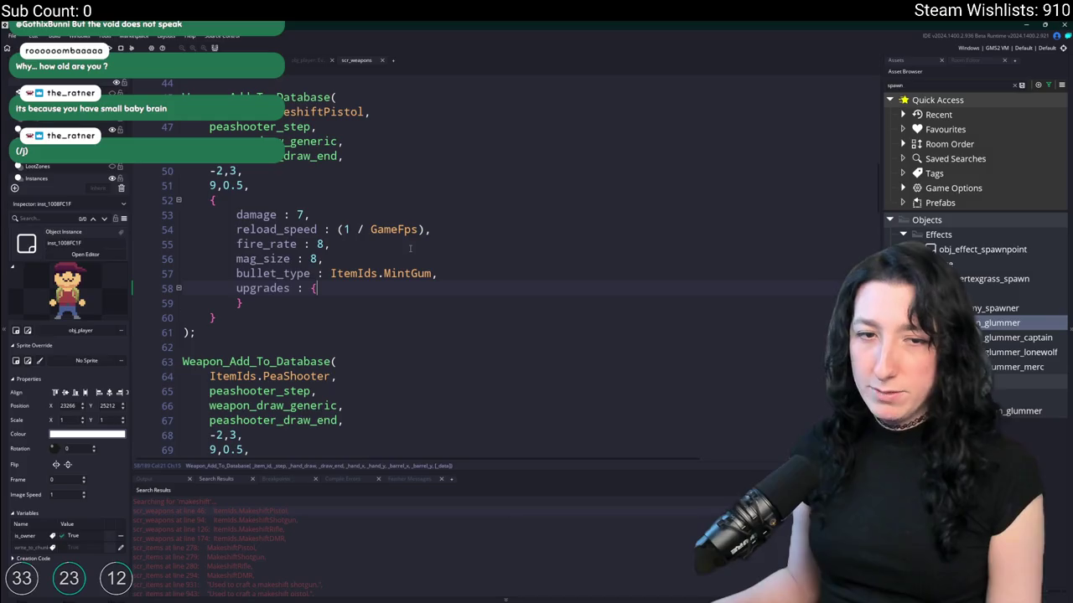
- Add the field gum_enhancer : 0 inside the upgrades struct
key(Return)
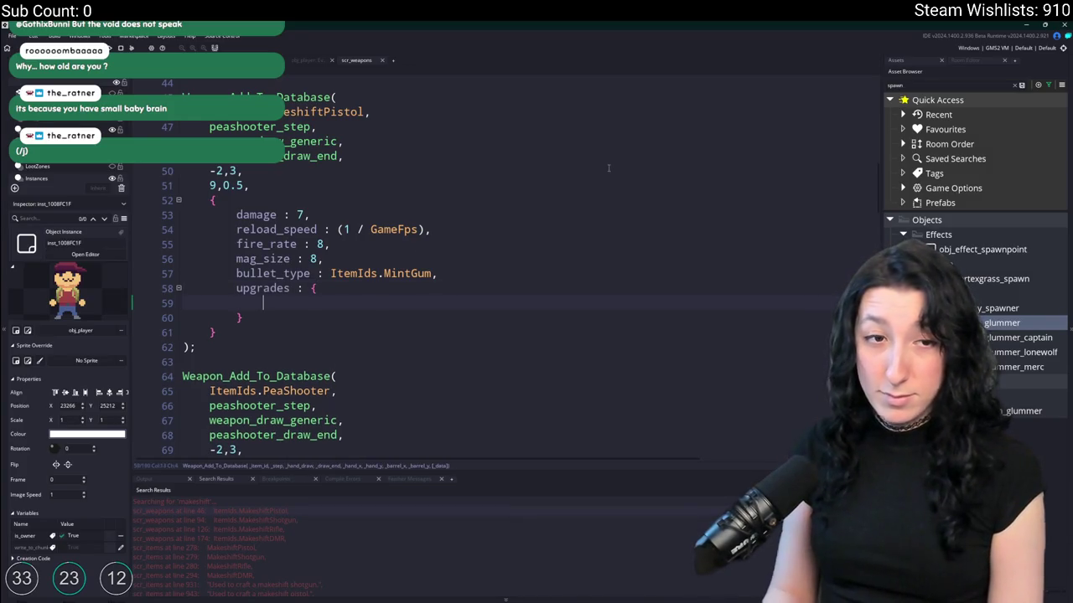
text(ur)
key(BackSpace)
key(BackSpace)
text(i)
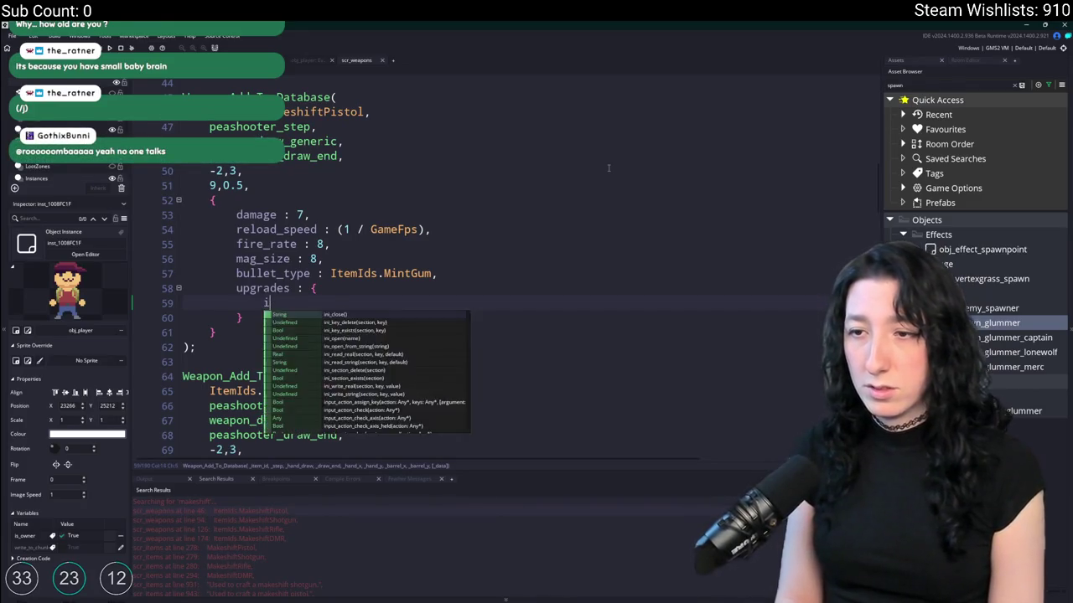
key(BackSpace)
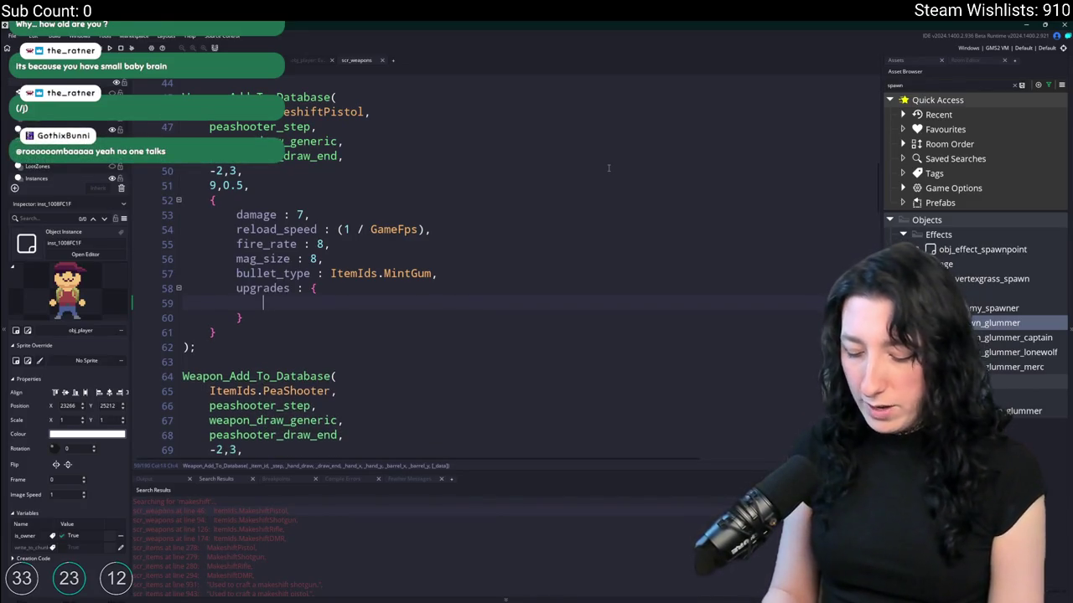
text(bullet)
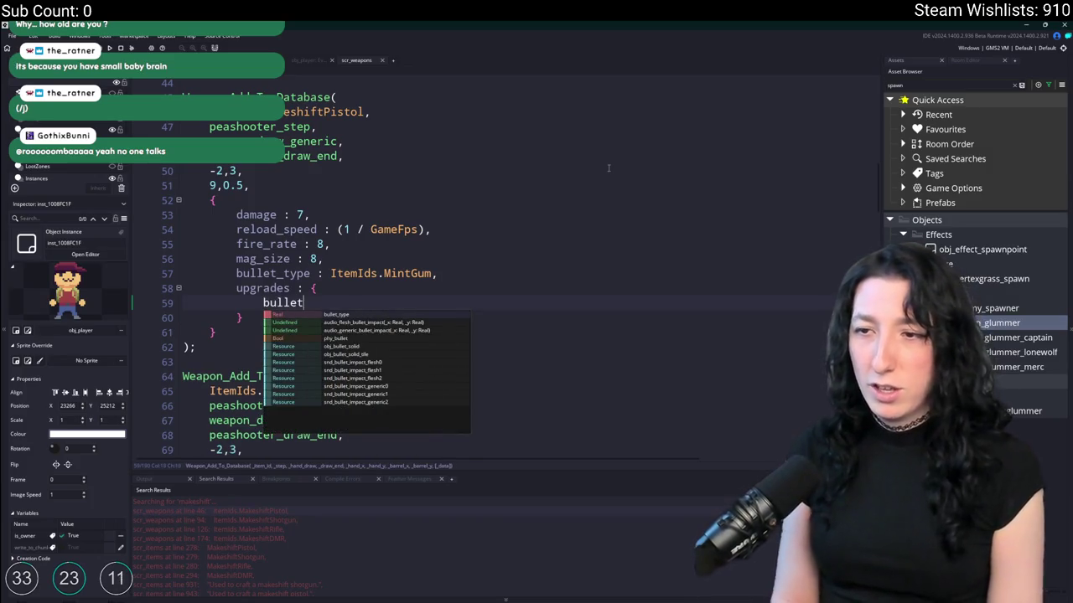
text(_enhancer)
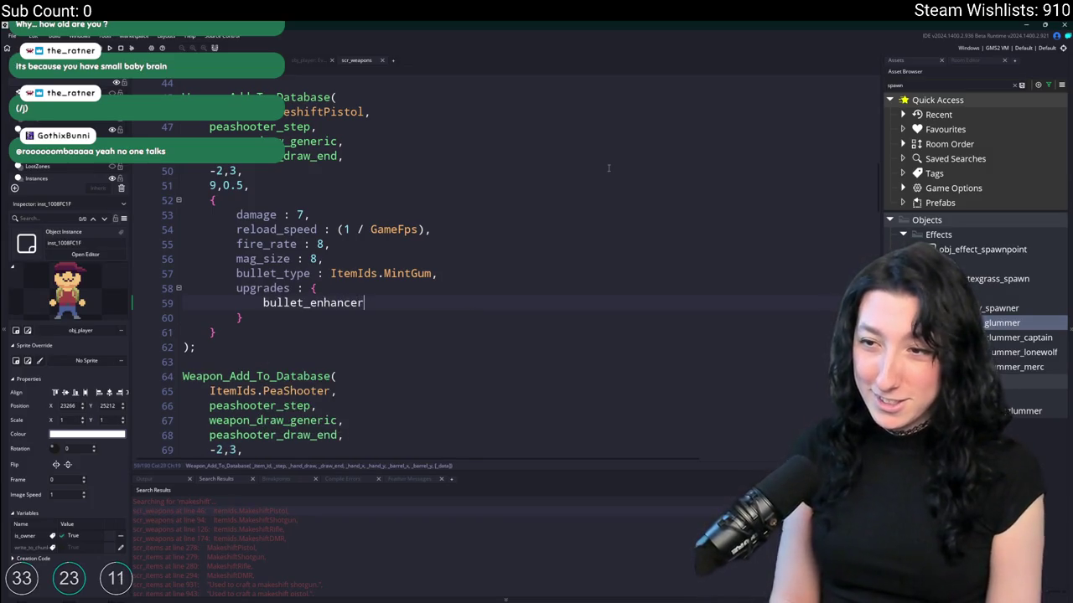
text( :)
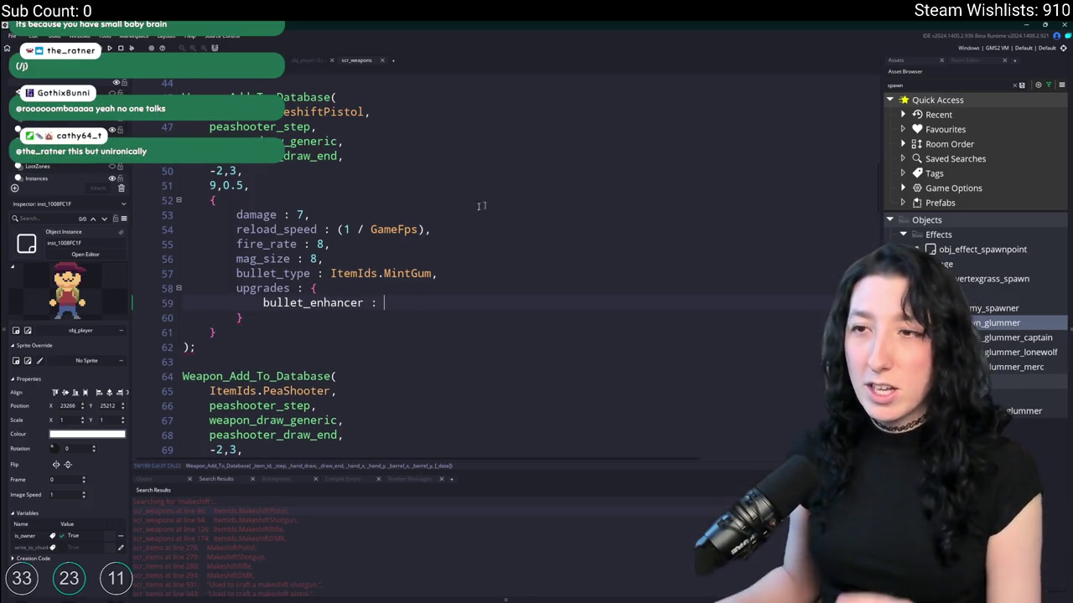
click(303, 303)
key(ctrl+shift+Left)
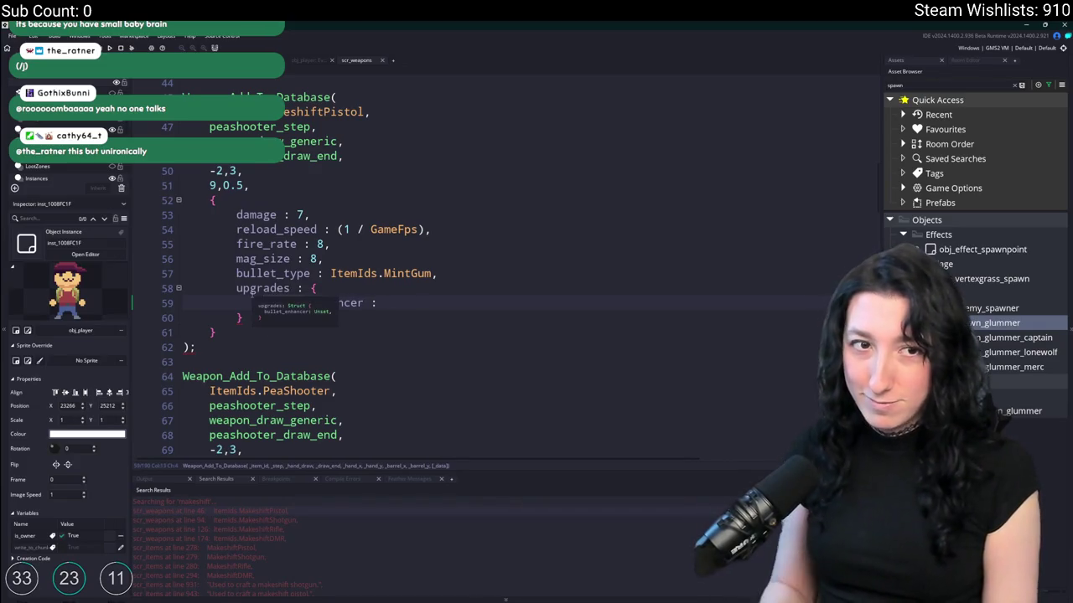
text(gum)
click(413, 304)
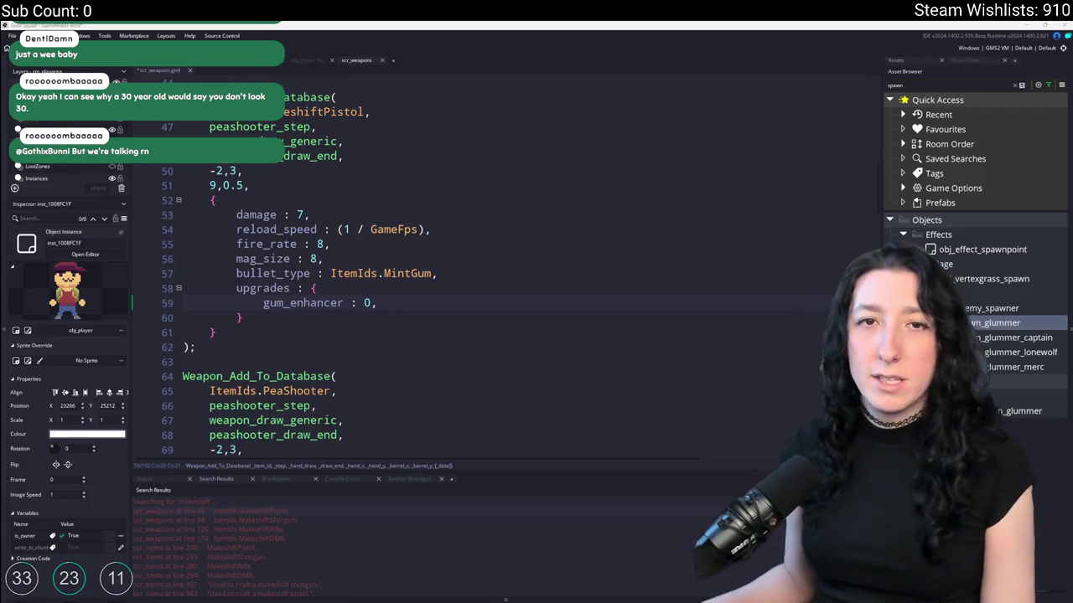
key(alt+Tab)
click(287, 48)
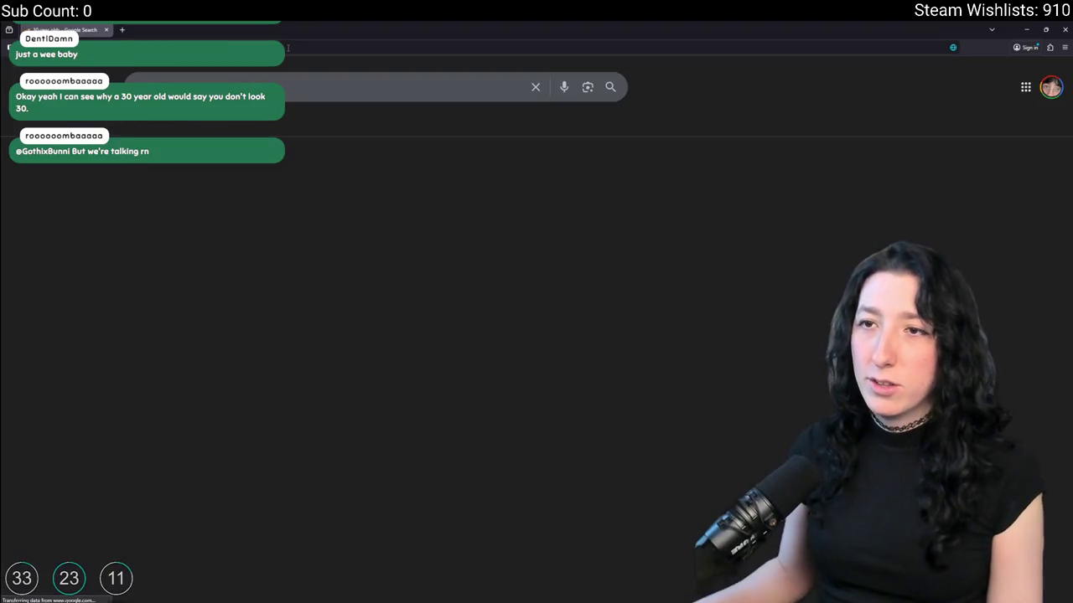
click(219, 124)
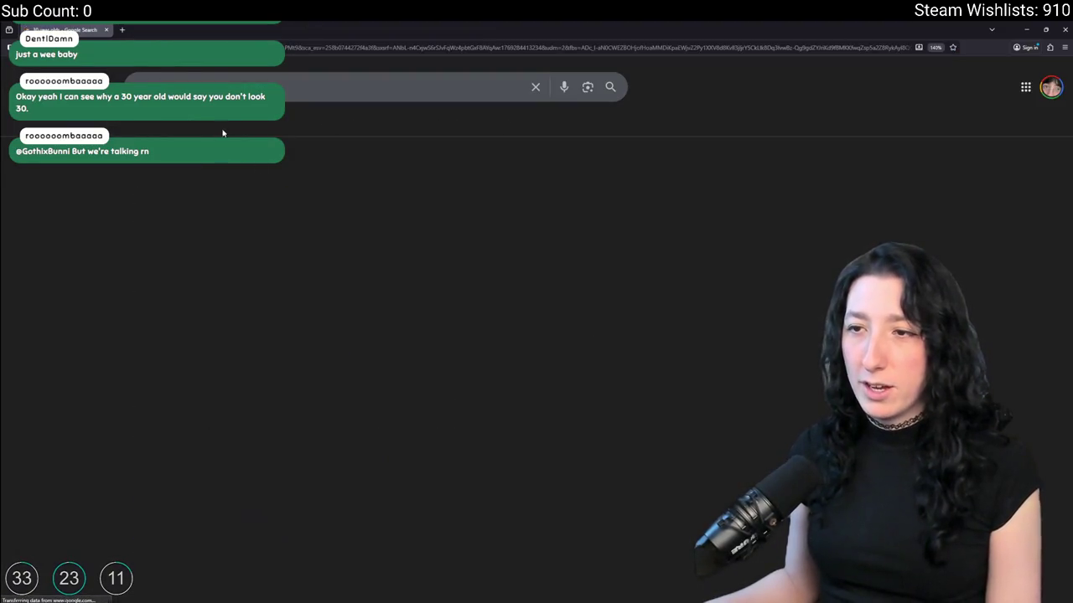
click(243, 259)
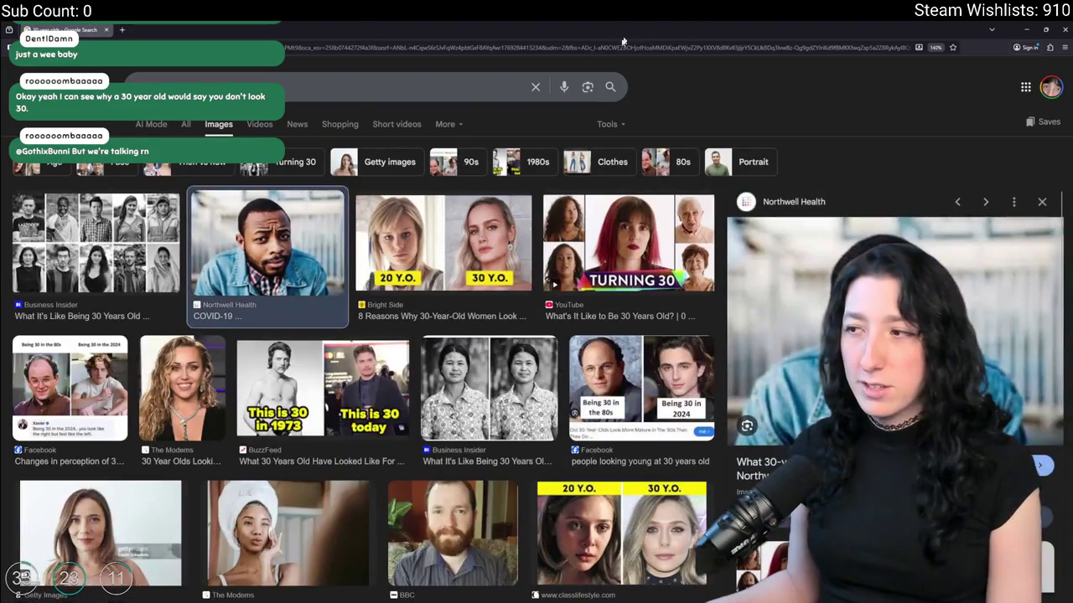
click(425, 262)
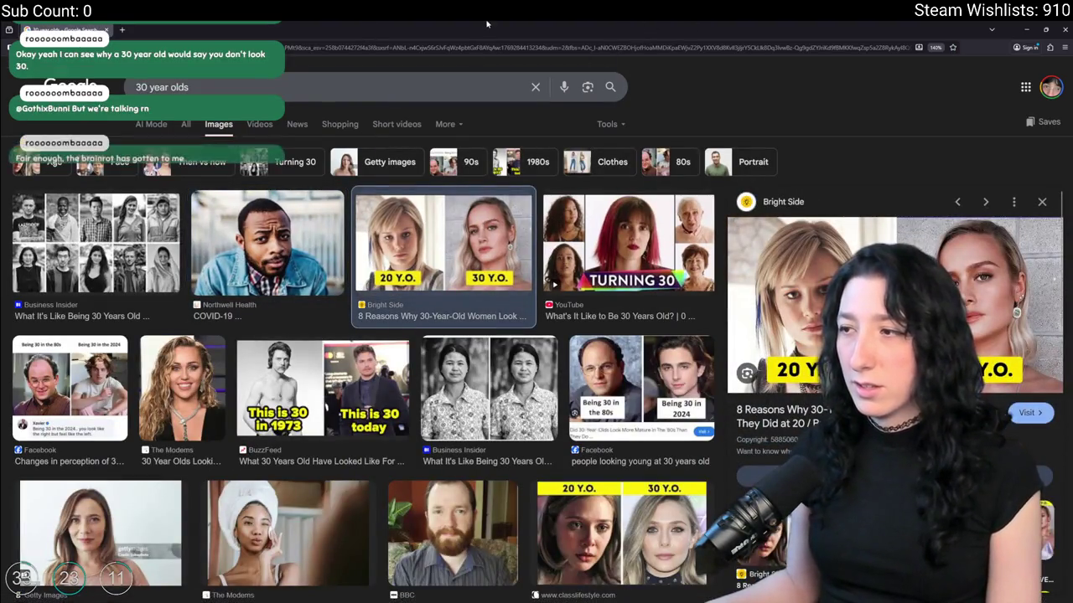
scroll(435, 291, down, 2)
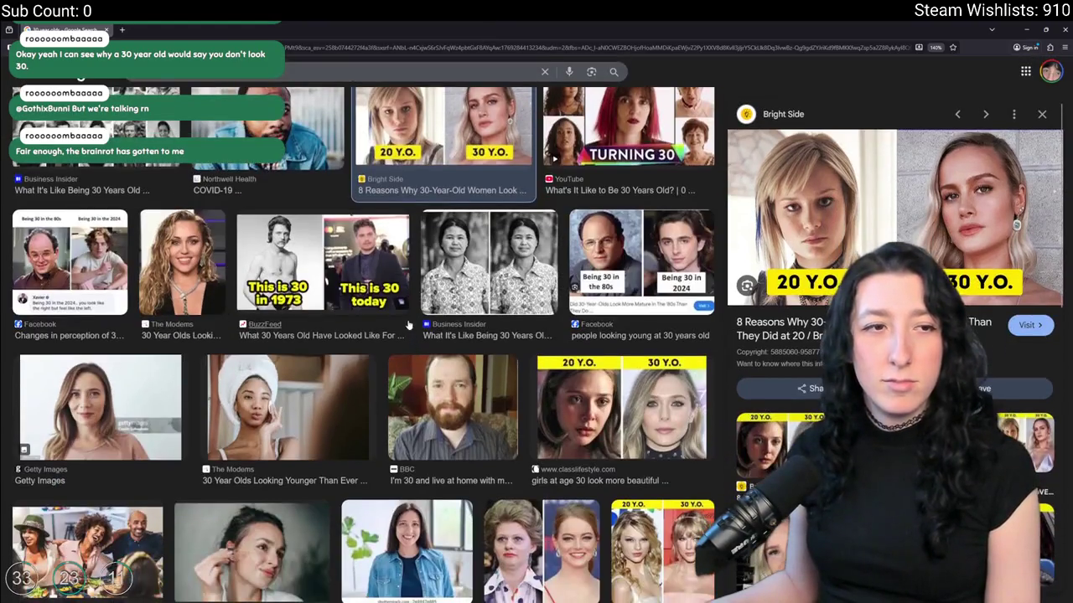
scroll(241, 327, down, 3)
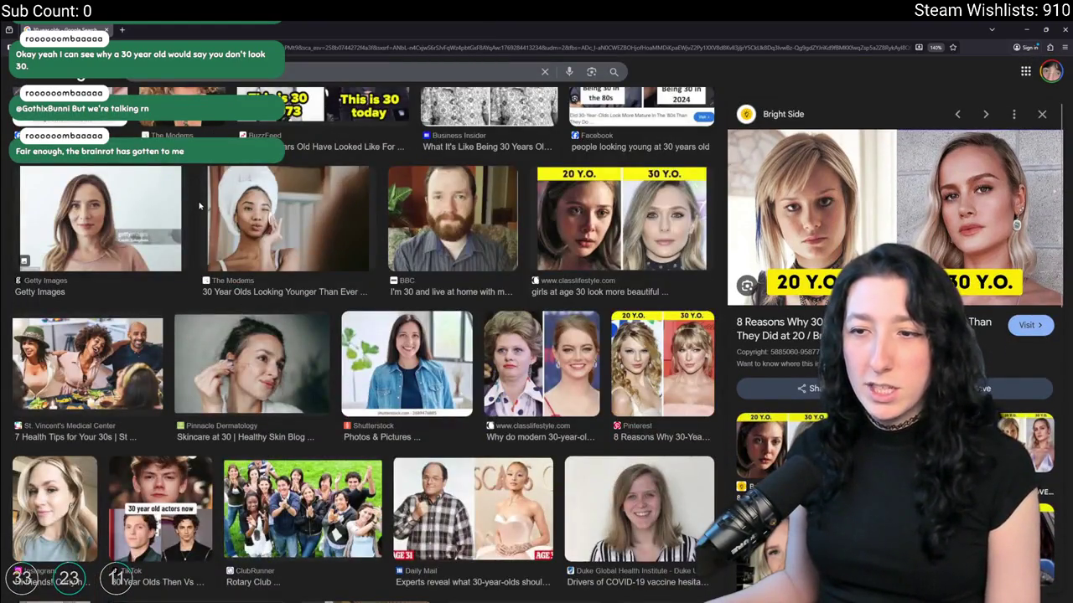
scroll(199, 204, down, 1)
scroll(199, 205, down, 6)
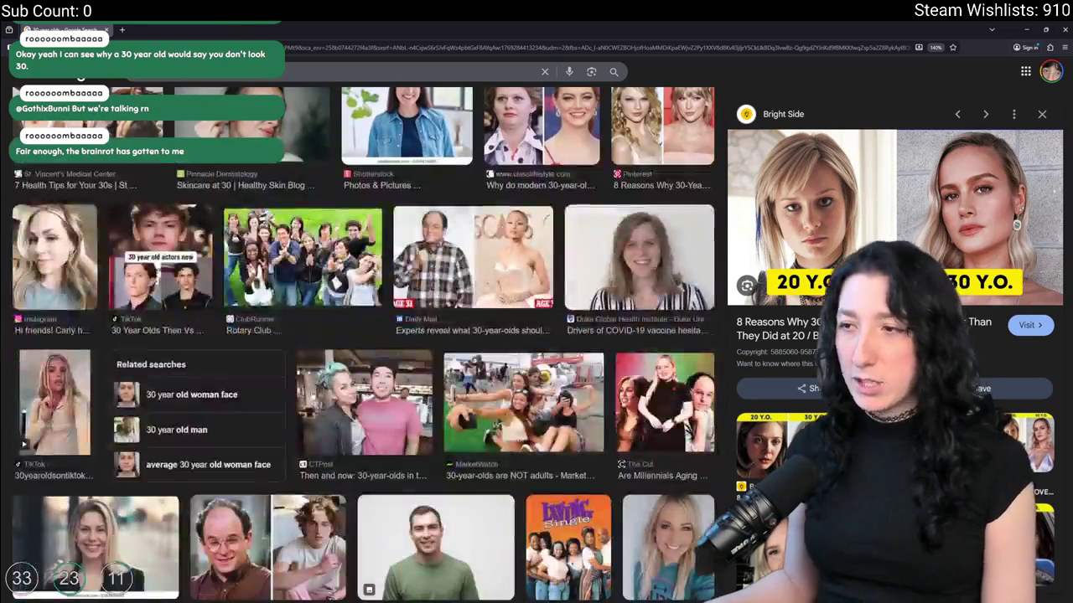
scroll(361, 336, up, 3)
click(633, 239)
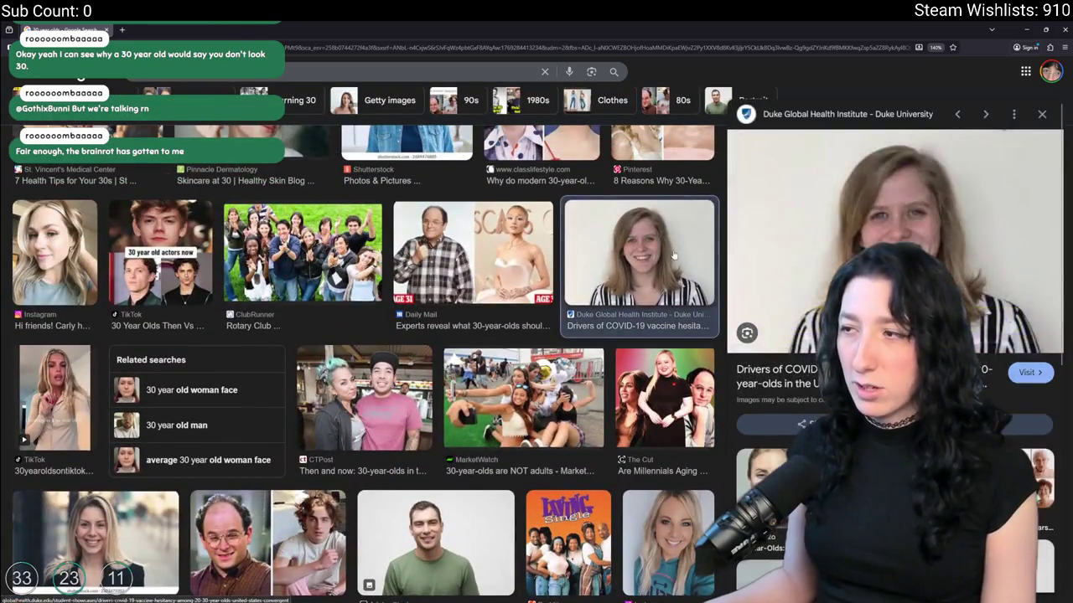
click(1040, 114)
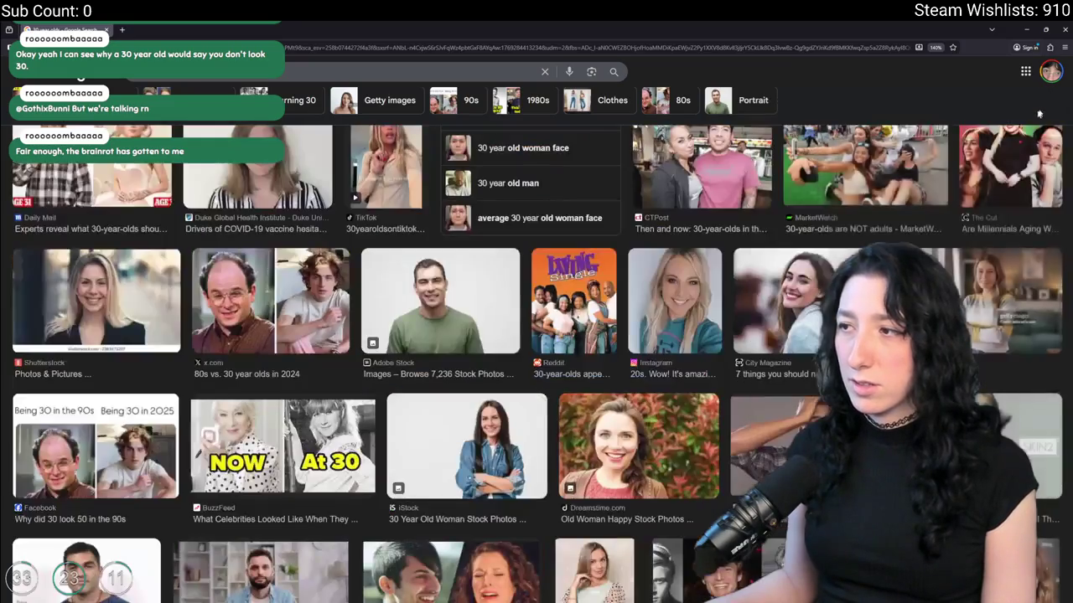
scroll(445, 154, down, 3)
scroll(444, 153, down, 3)
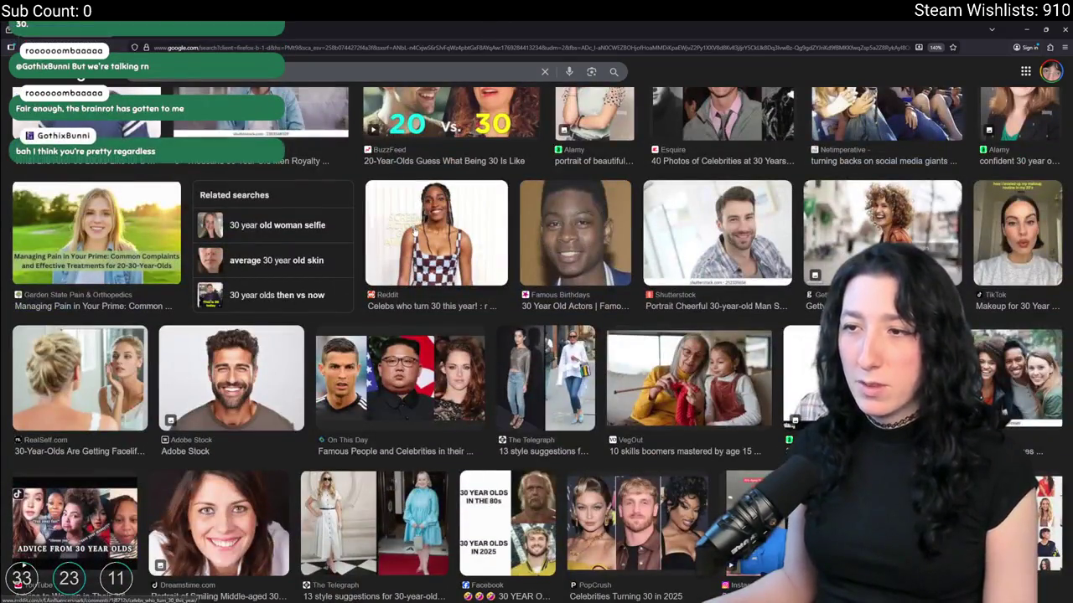
scroll(444, 153, down, 3)
scroll(294, 276, down, 3)
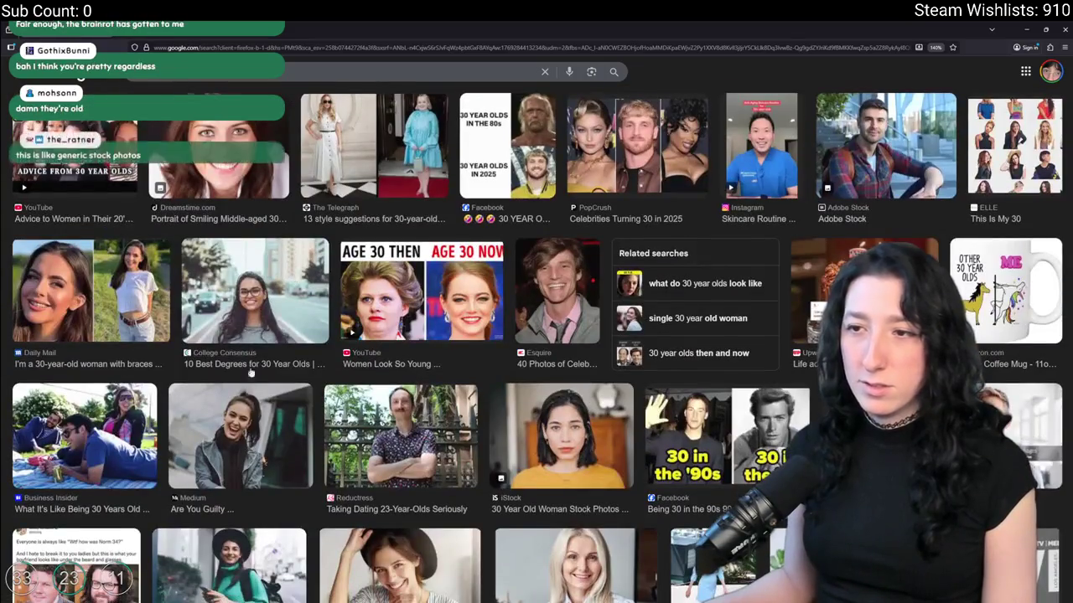
scroll(295, 277, down, 1)
scroll(411, 77, down, 3)
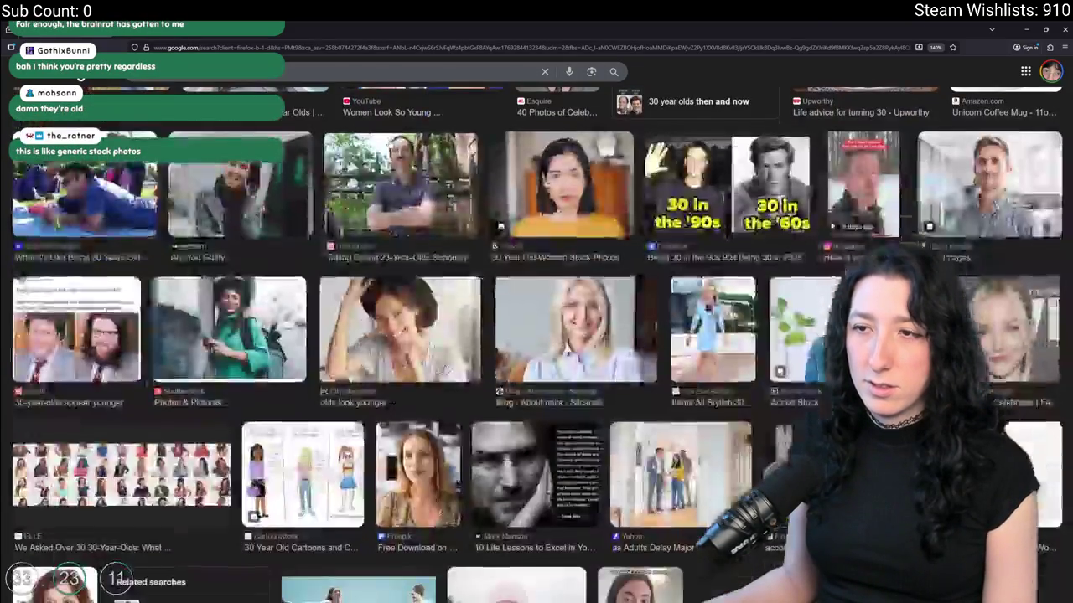
scroll(386, 209, up, 2)
scroll(376, 261, down, 4)
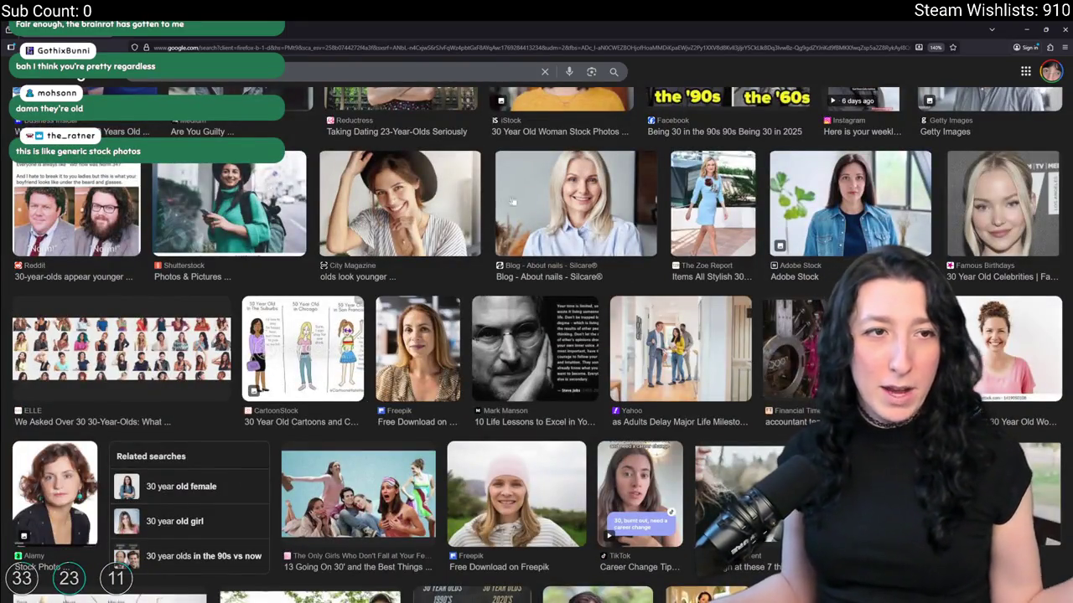
scroll(436, 243, down, 4)
scroll(410, 310, down, 4)
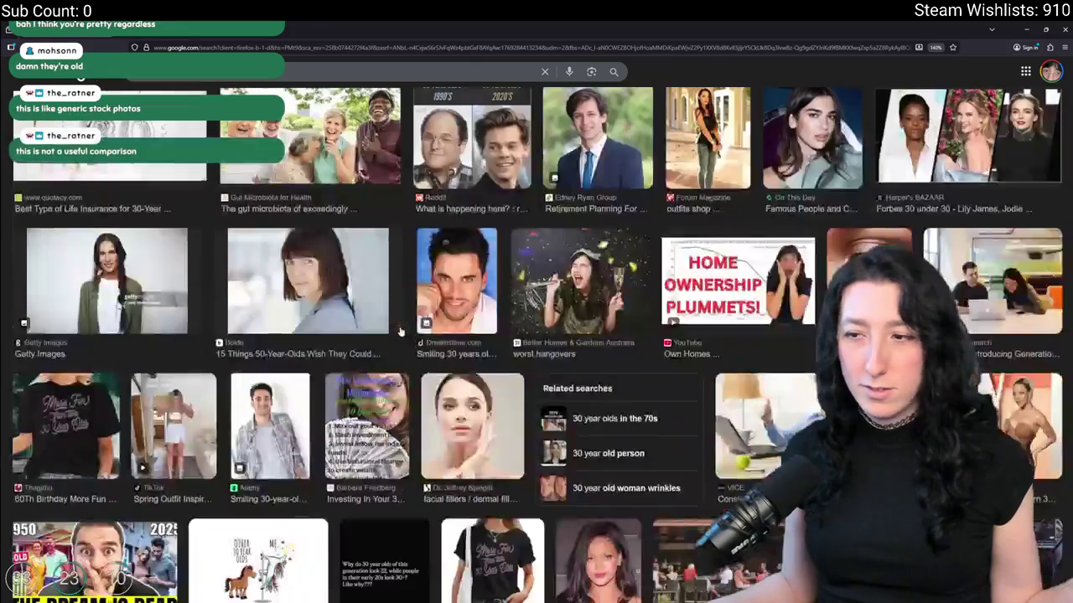
scroll(400, 332, down, 5)
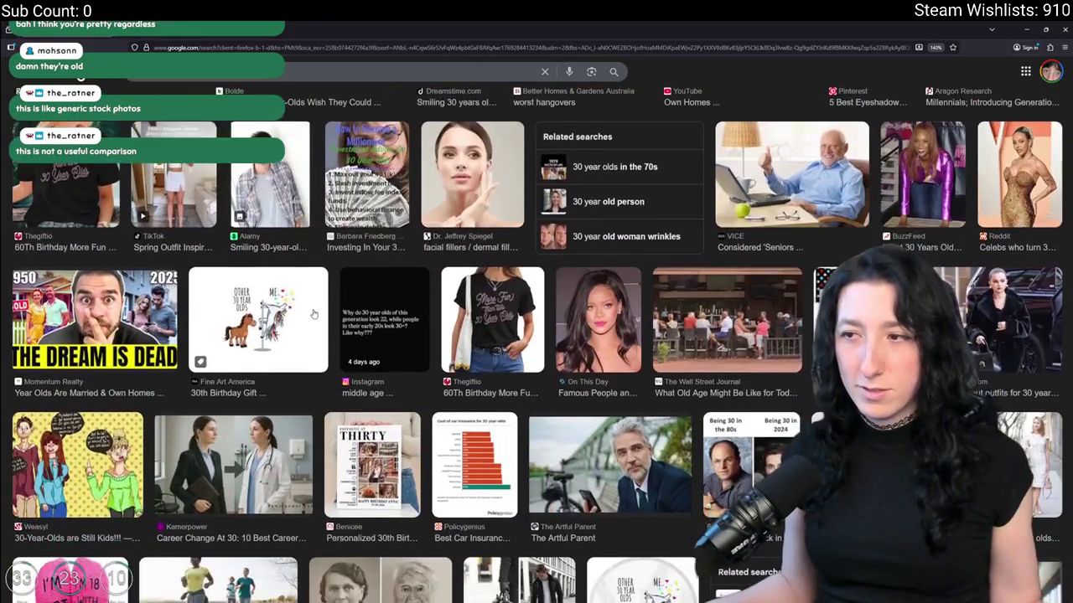
scroll(314, 313, down, 8)
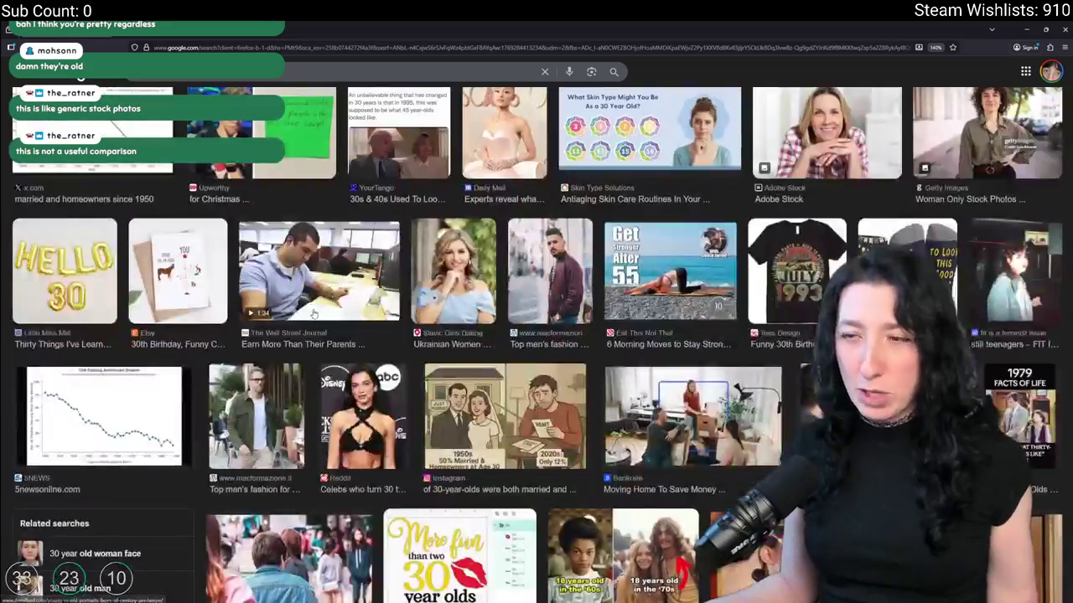
scroll(314, 313, down, 5)
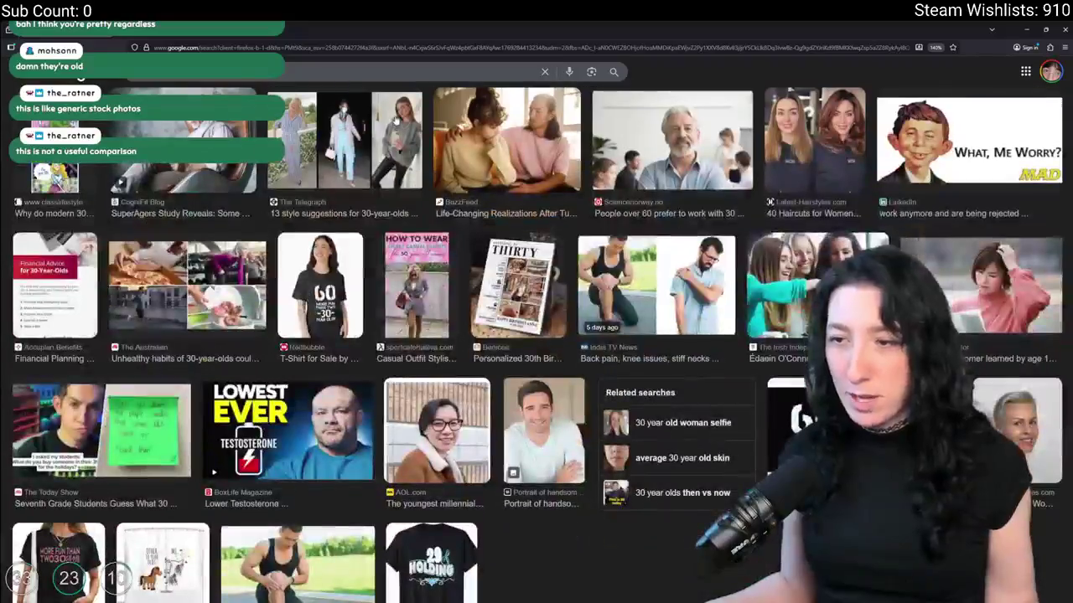
scroll(273, 225, down, 10)
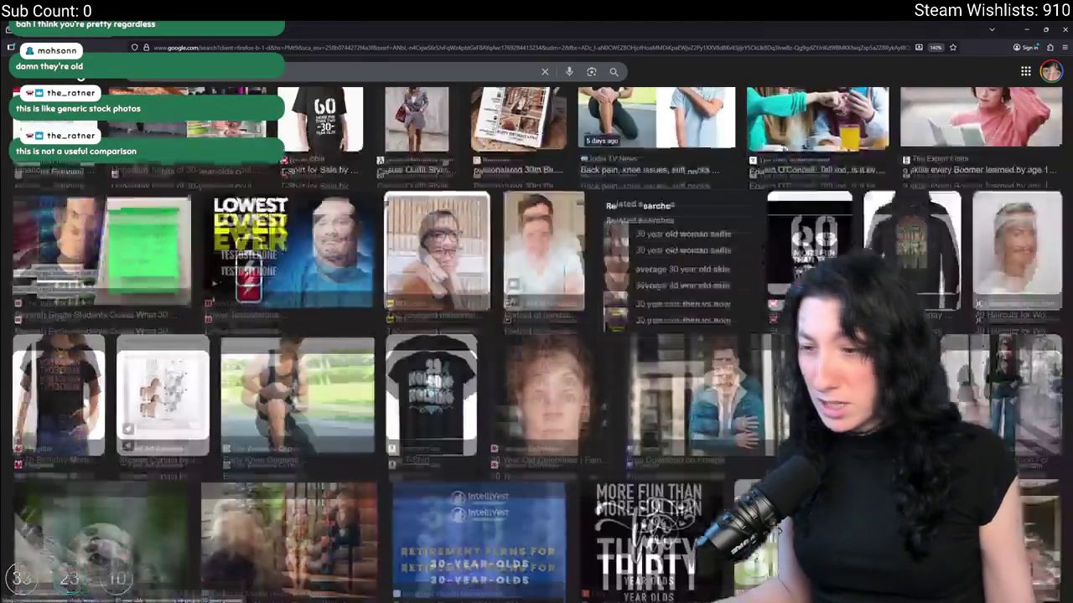
scroll(233, 182, down, 5)
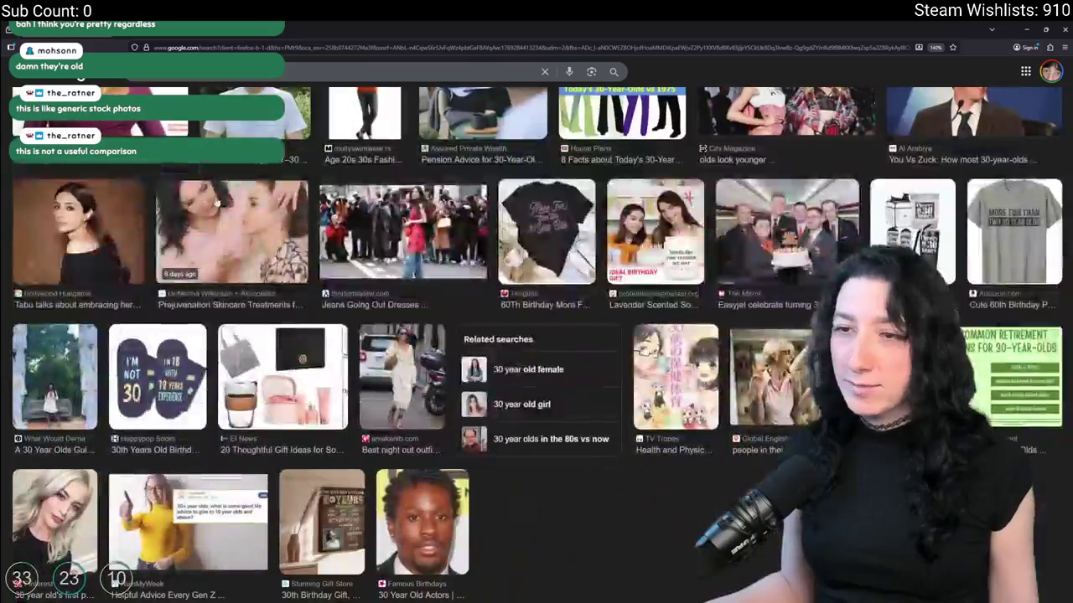
key(alt+Tab)
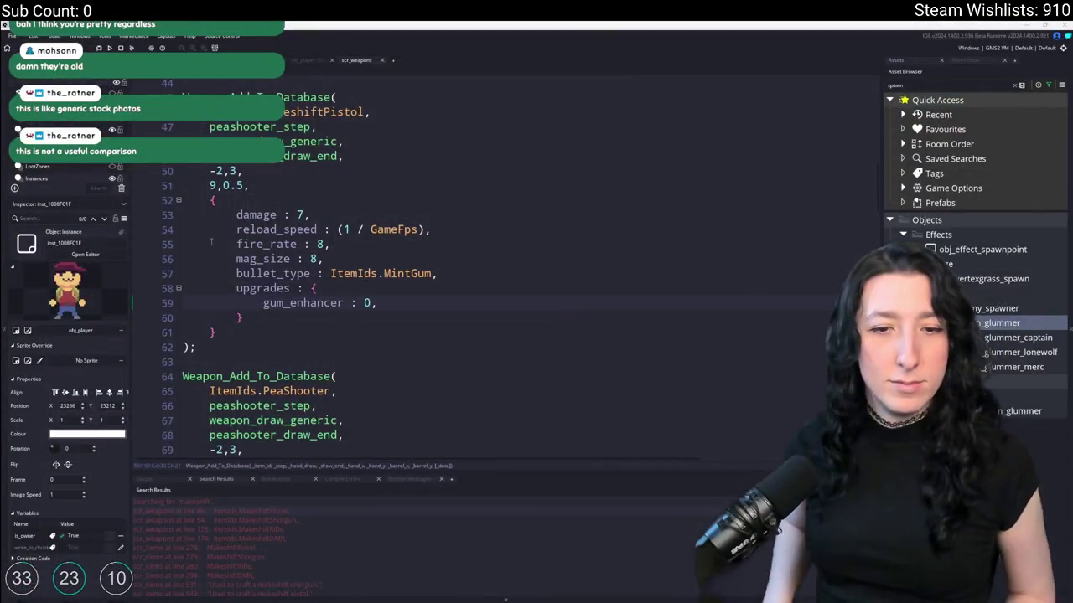
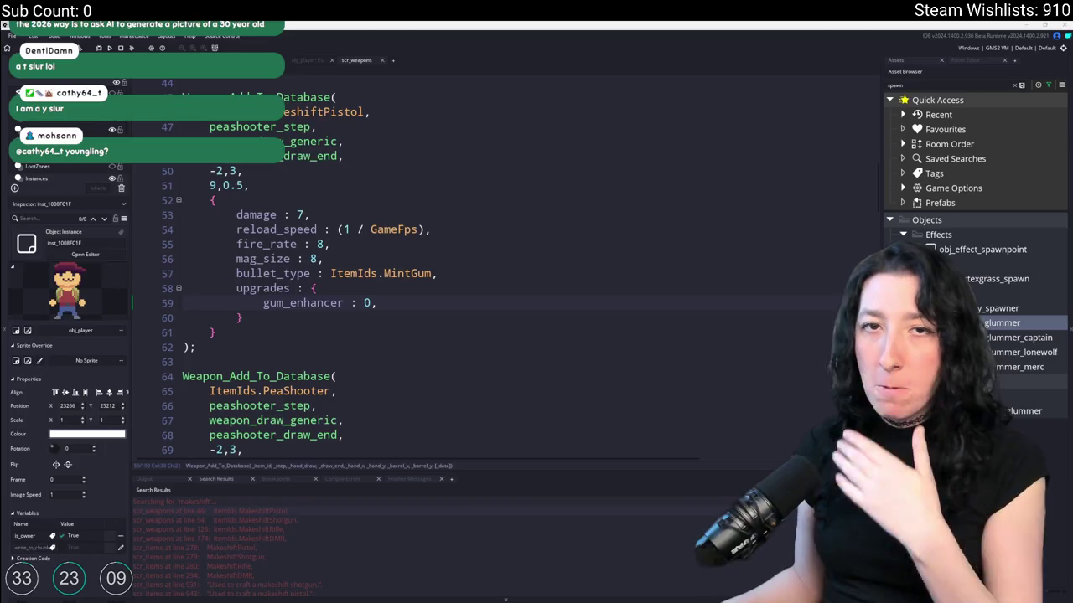
- Add a 'barrel_extender : 0,' line after gum_enhancer in the Makeshift Pistol's upgrades
click(394, 305)
key(Return)
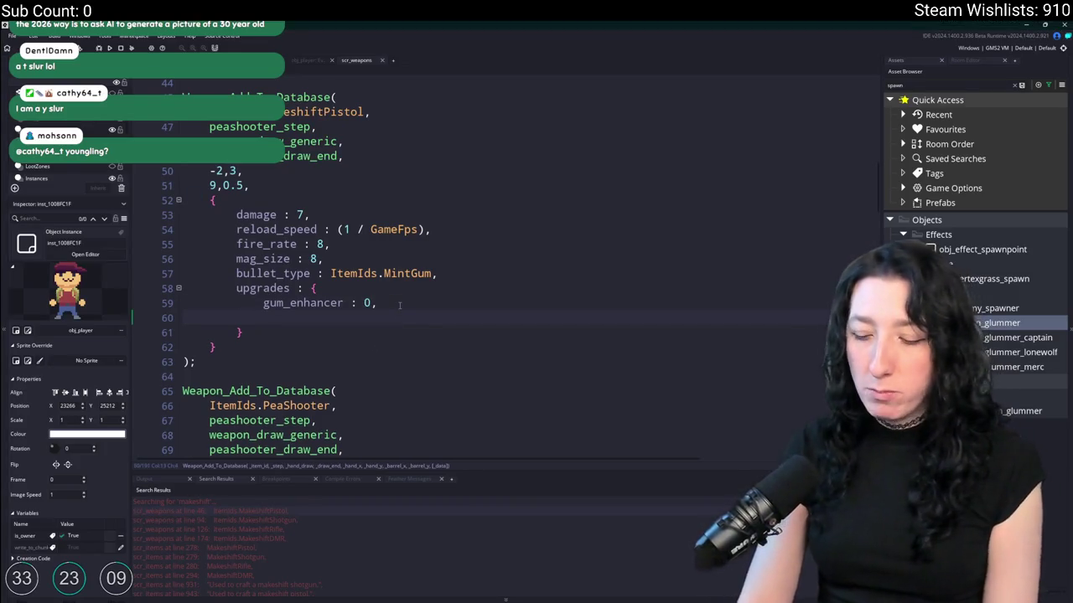
text(spread)
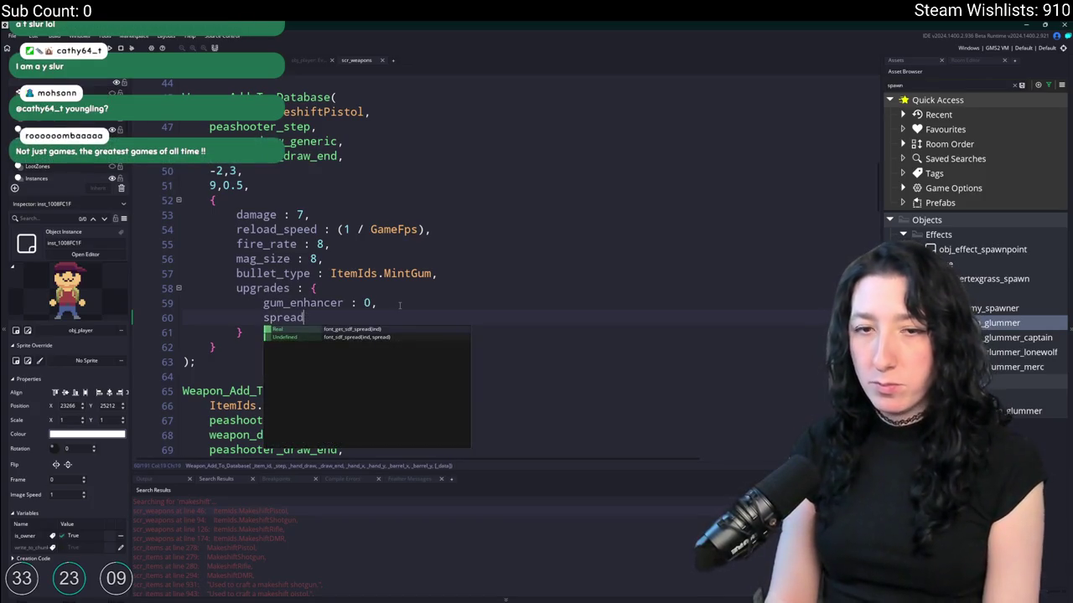
key(Escape)
key(BackSpace)
key(BackSpace)
key(BackSpace)
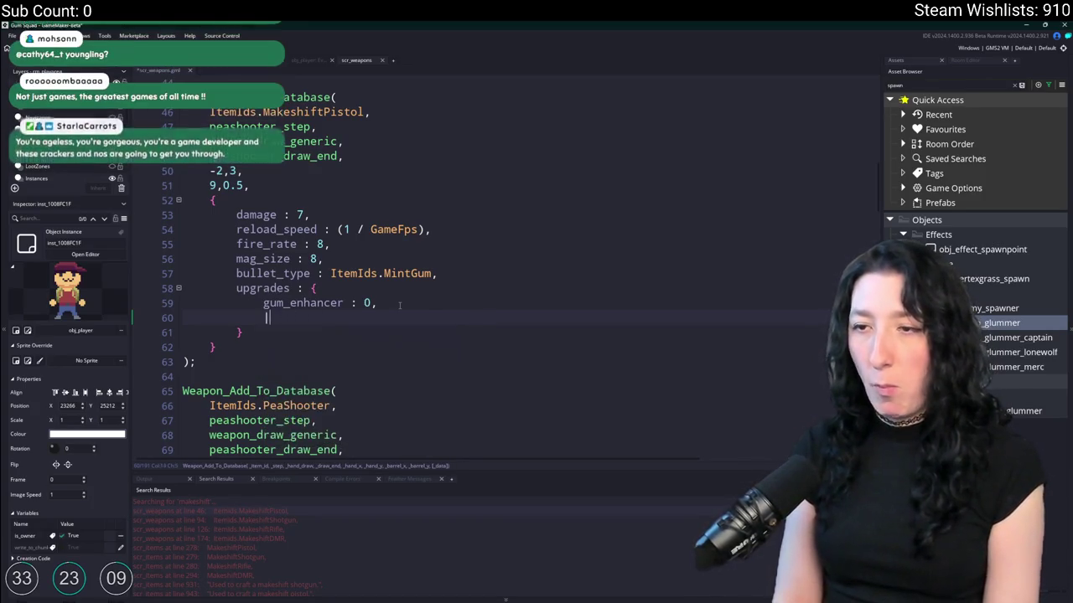
text(bul)
key(BackSpace)
key(BackSpace)
key(BackSpace)
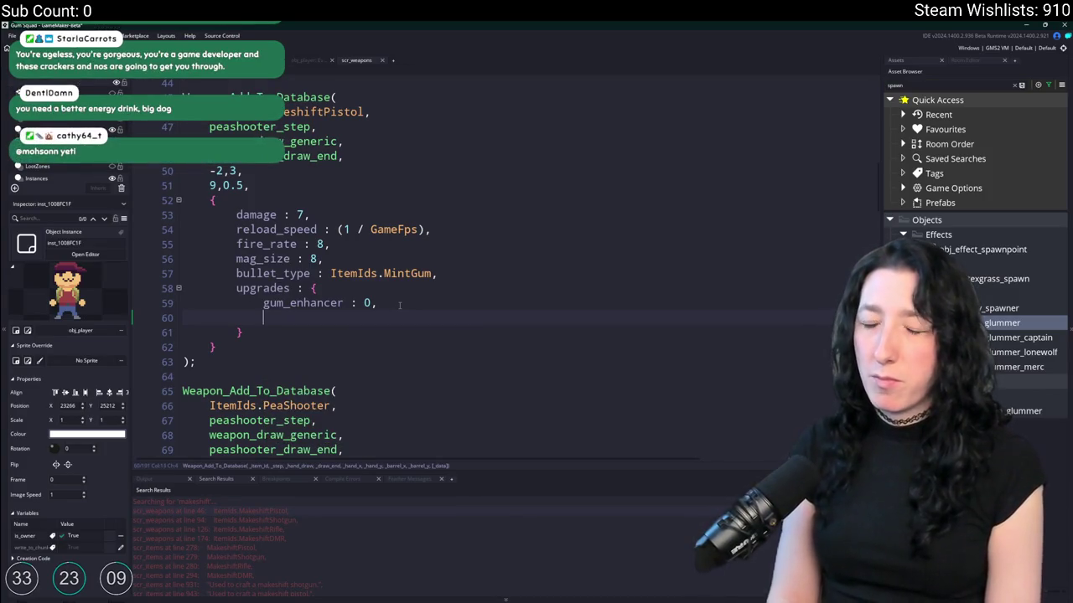
text(barrel_)
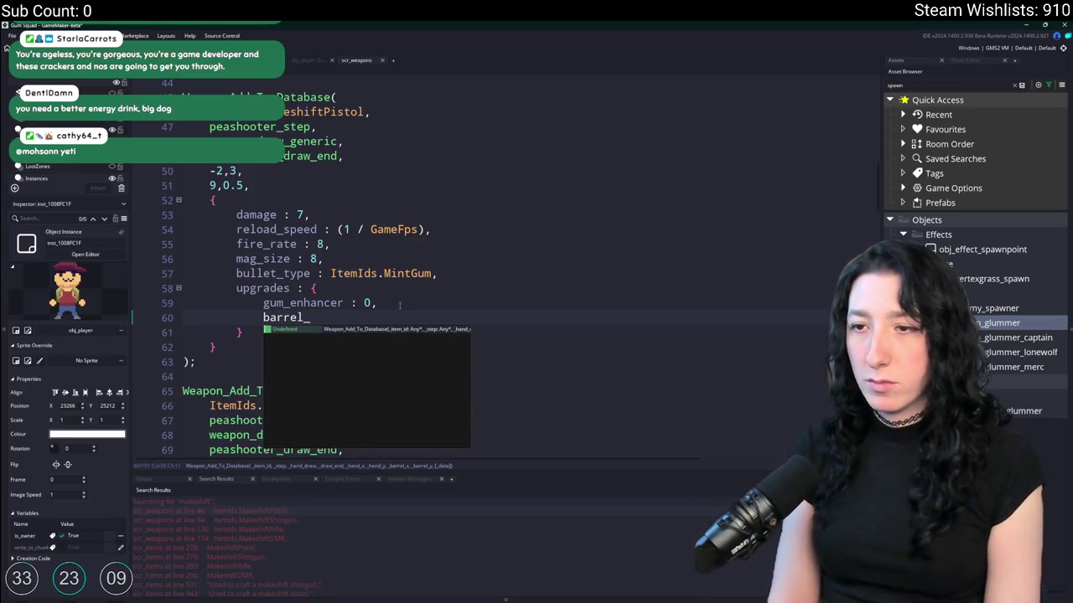
text(extender : 0,)
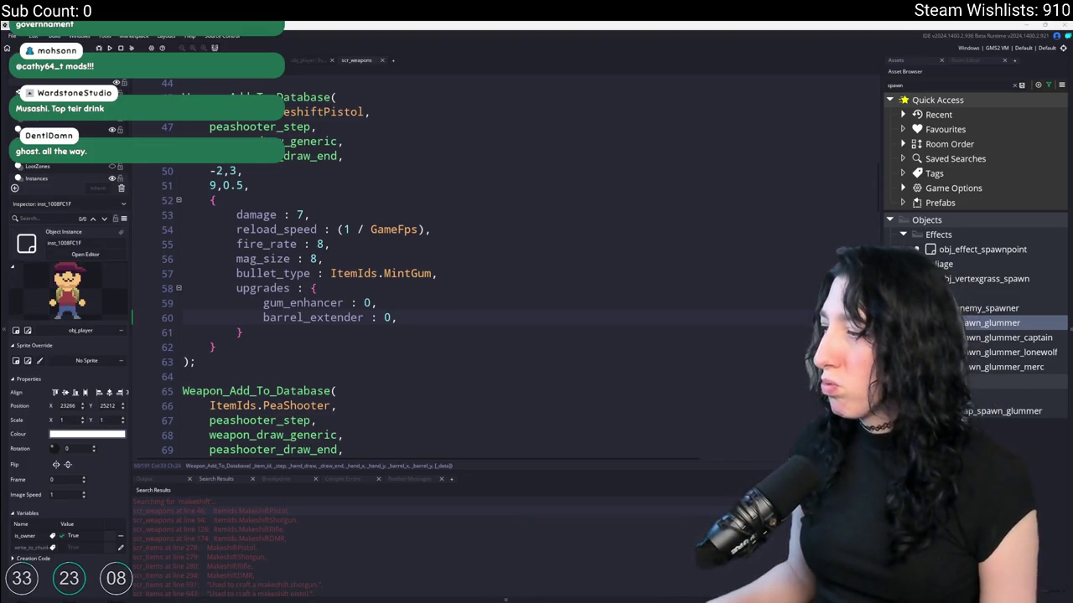
key(alt+Tab)
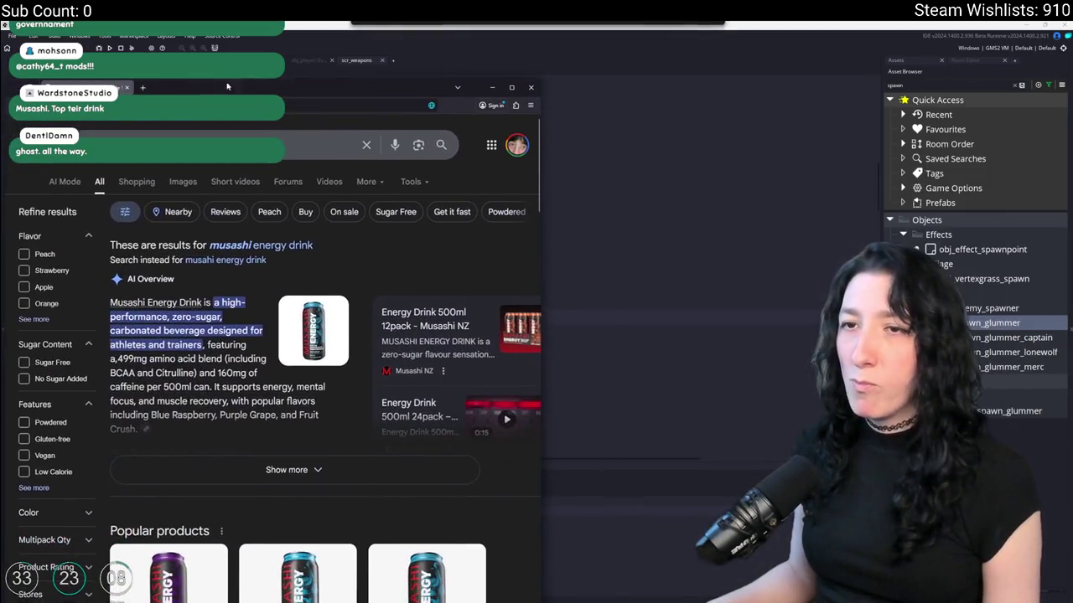
- Search Google Images for 'ghost energy drink' and copy the red cherry limeade can picture
click(144, 89)
text(ghost energy drink)
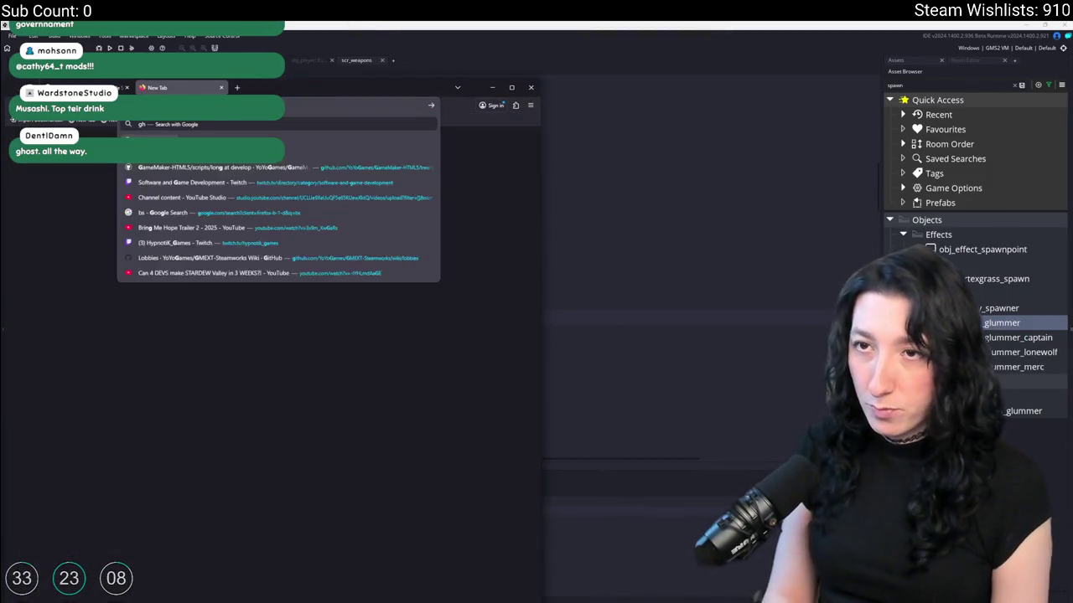
key(Return)
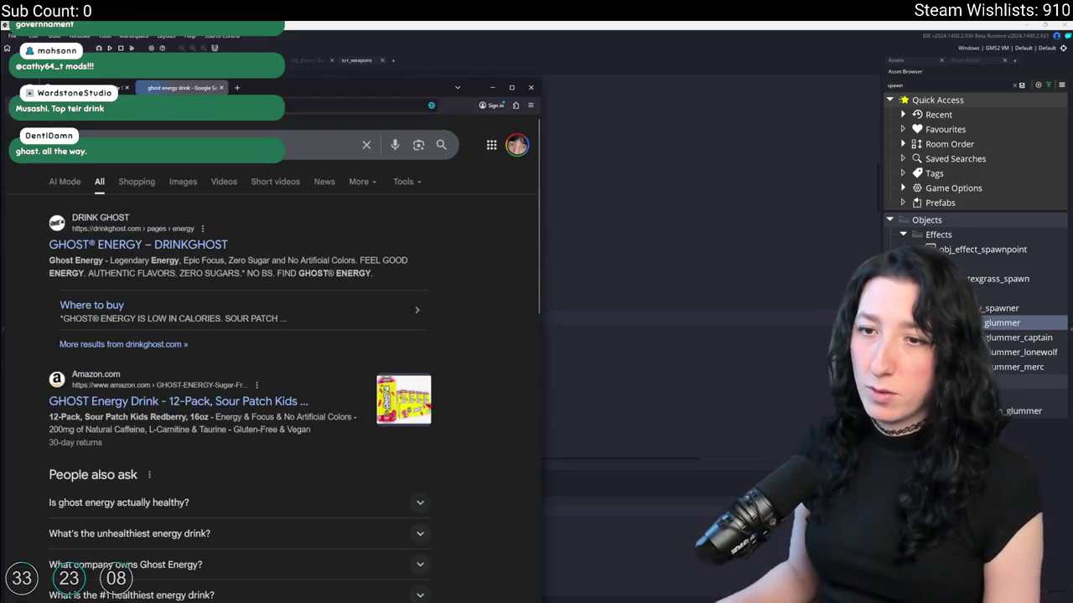
click(181, 181)
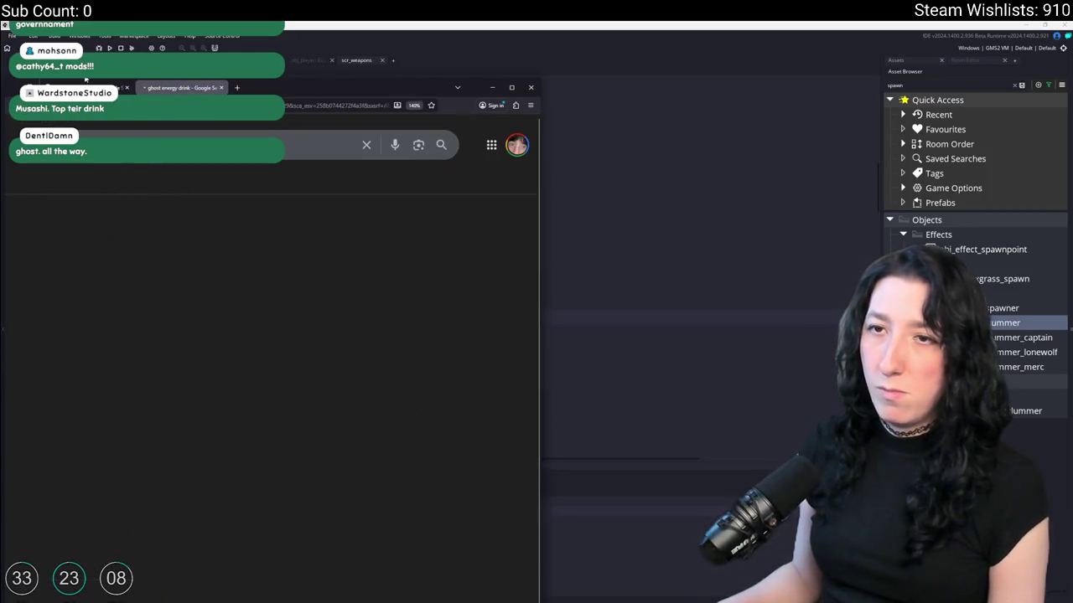
click(74, 260)
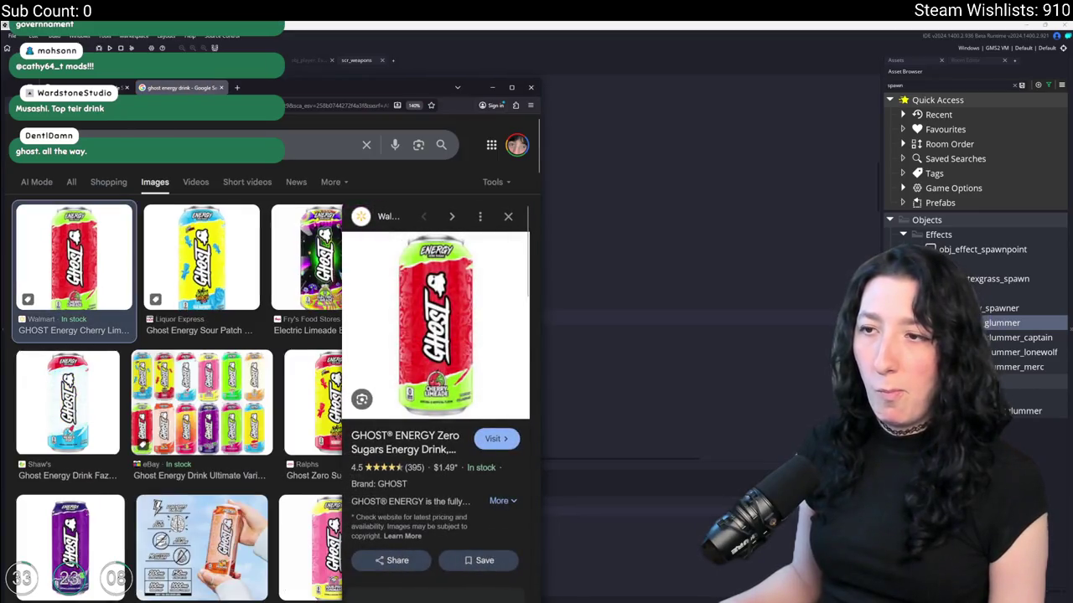
right_click(422, 276)
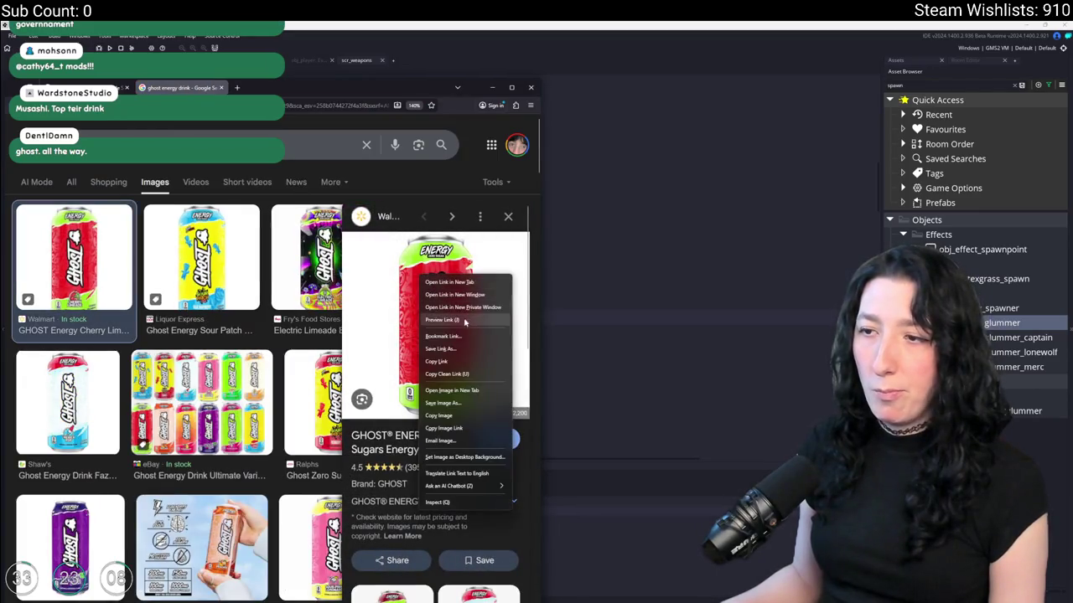
click(478, 429)
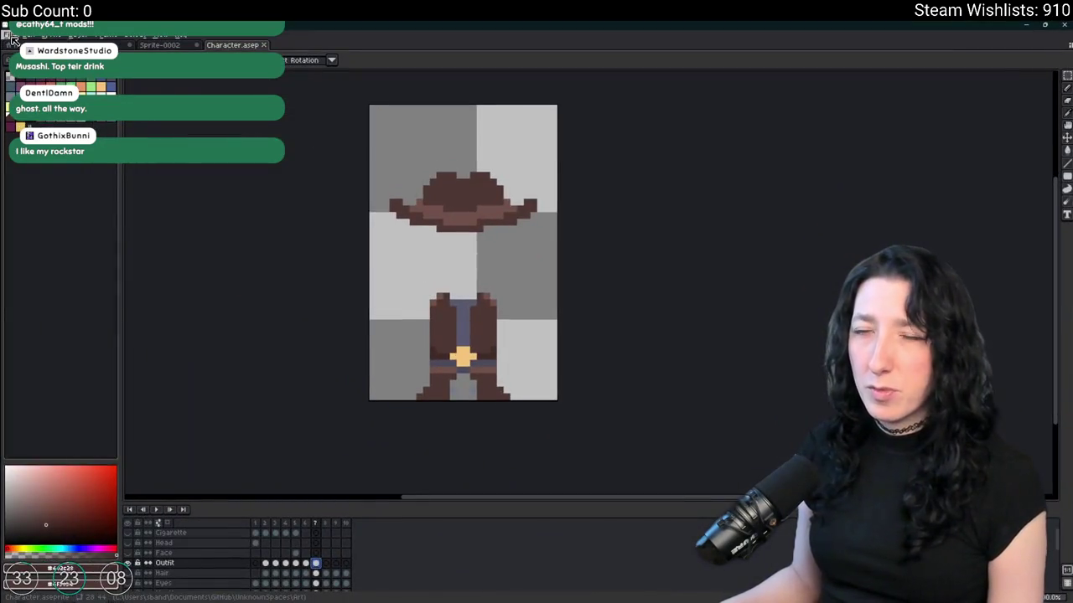
click(11, 36)
click(34, 59)
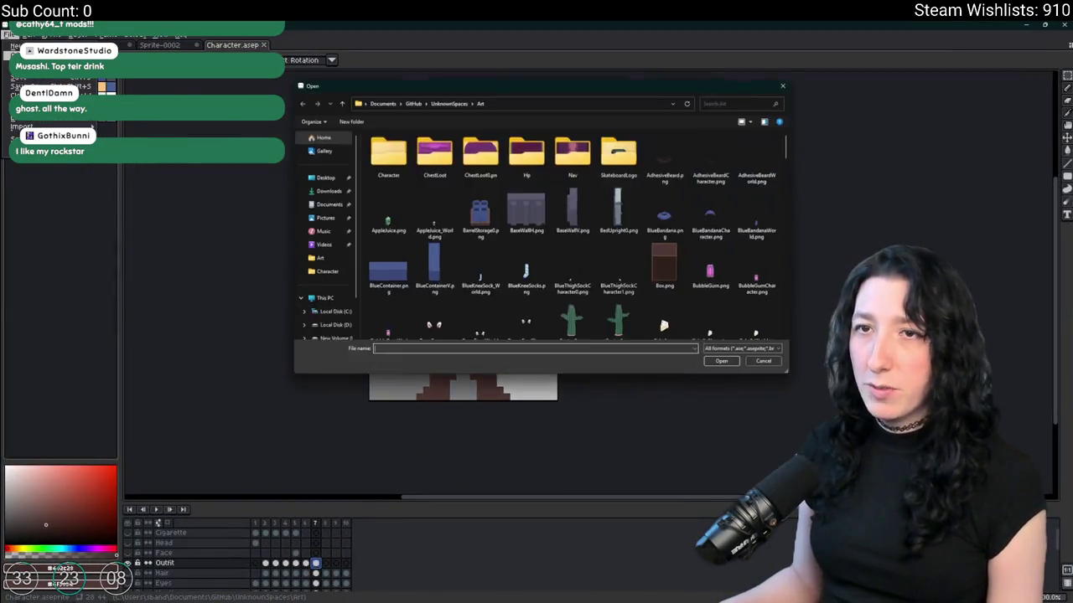
- Create a new blank transparent sprite from the New Sprite dialog
key(Escape)
key(ctrl+n)
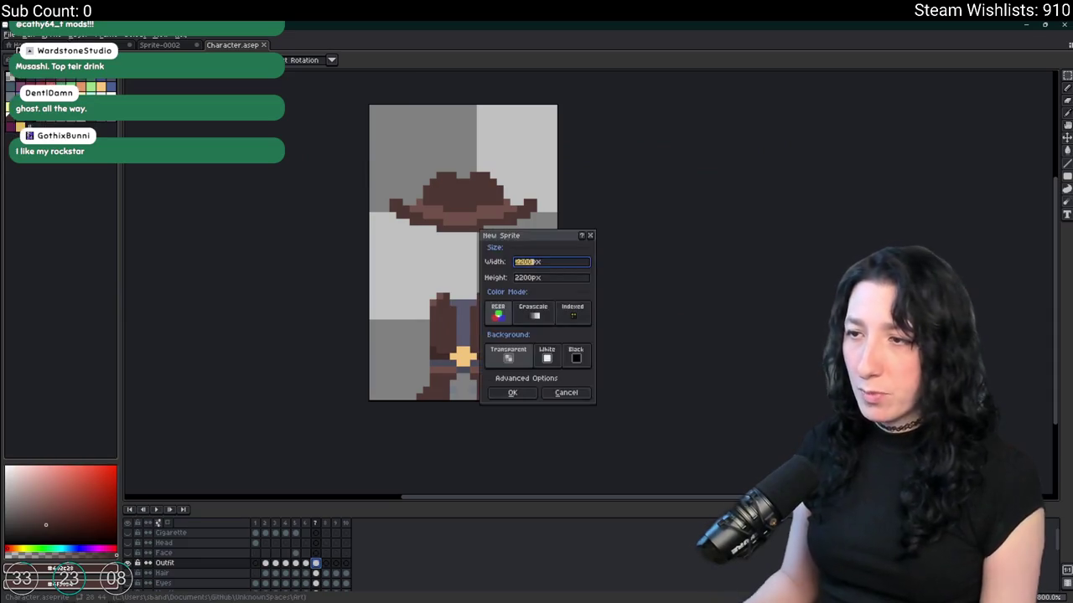
text(10)
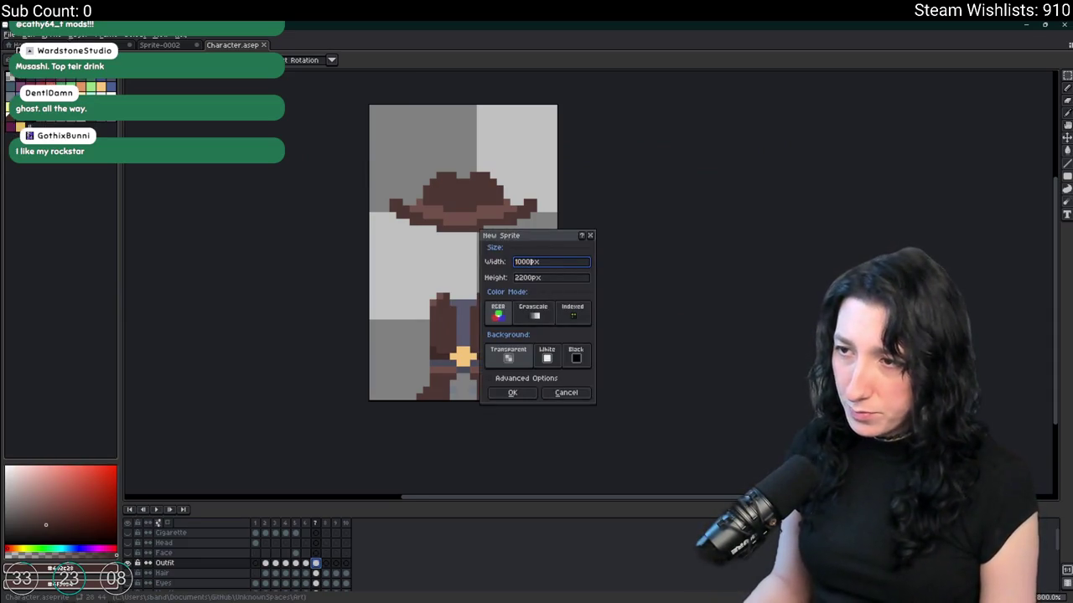
key(Tab)
text(50)
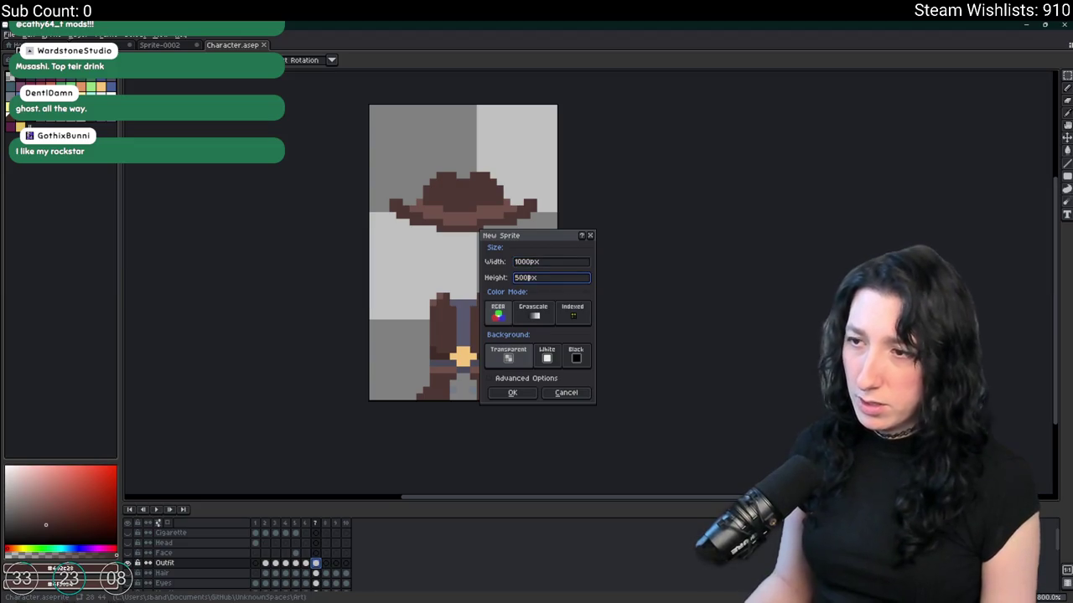
key(Return)
- Paste the Ghost can image, scale it down at the left side, and commit it
key(ctrl+v)
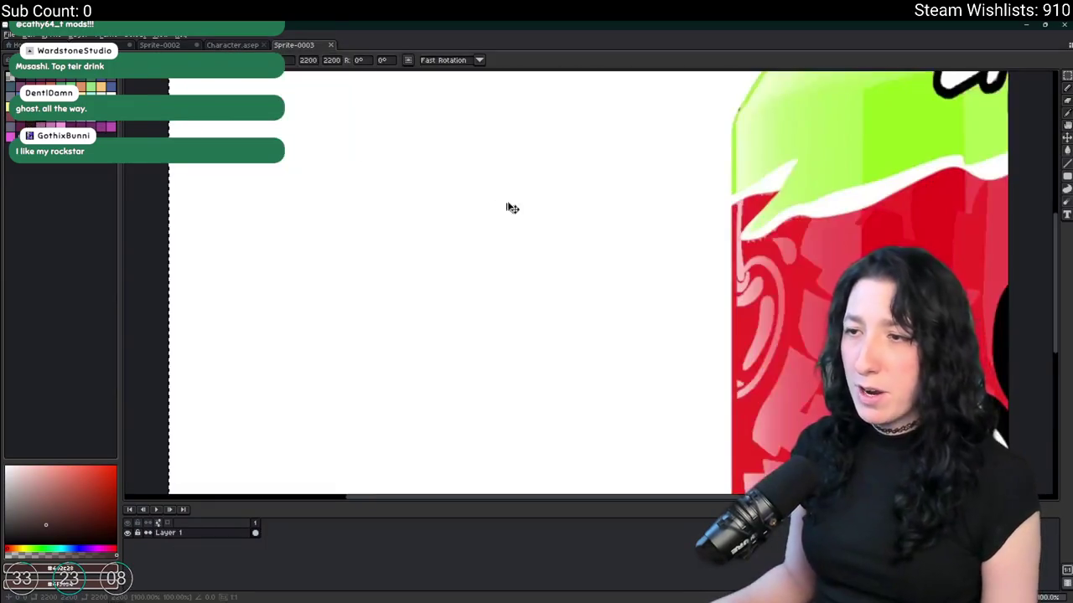
scroll(575, 216, down, 4)
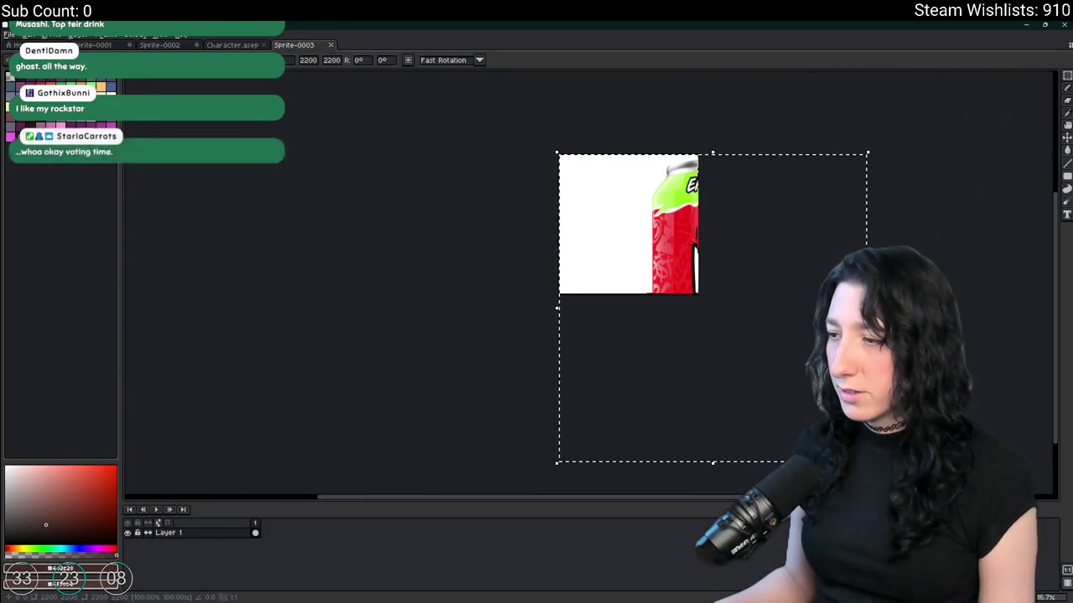
mouse_move(867, 462)
mouse_down()
mouse_move(634, 232)
mouse_move(575, 241)
mouse_up()
scroll(512, 210, up, 2)
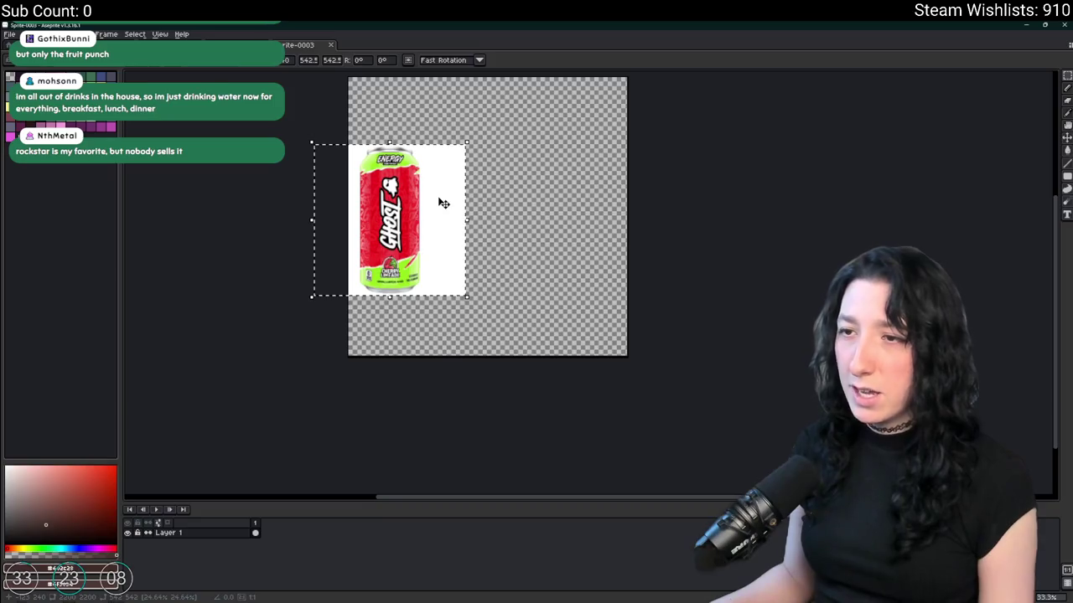
key(Return)
key(alt+Tab)
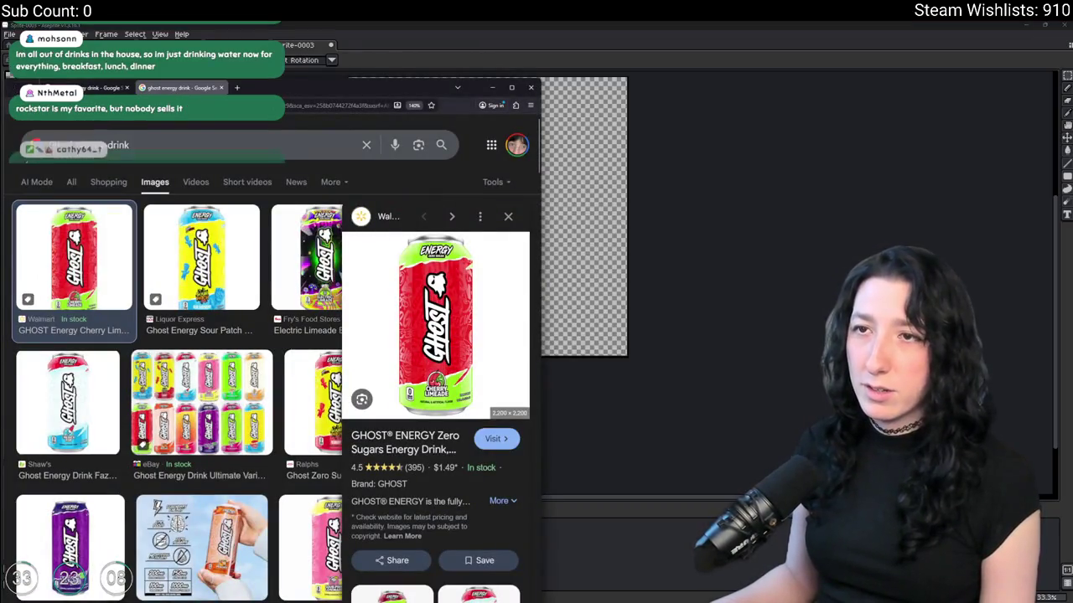
- Return to the Musashi Energy results and copy the purple grape can product image
drag(371, 87, 564, 23)
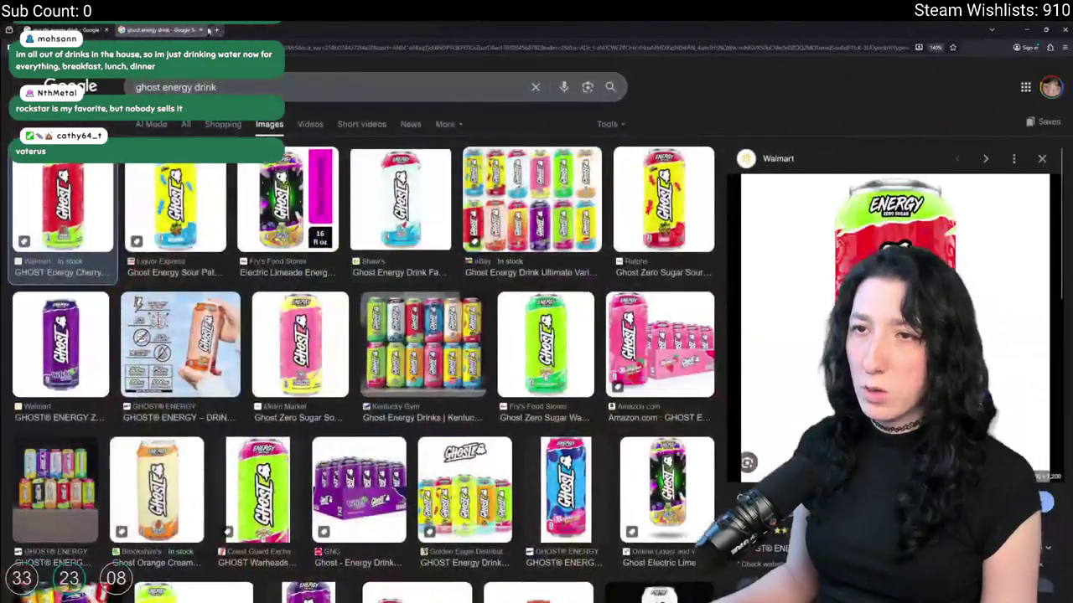
key(alt+Left)
scroll(163, 375, down, 3)
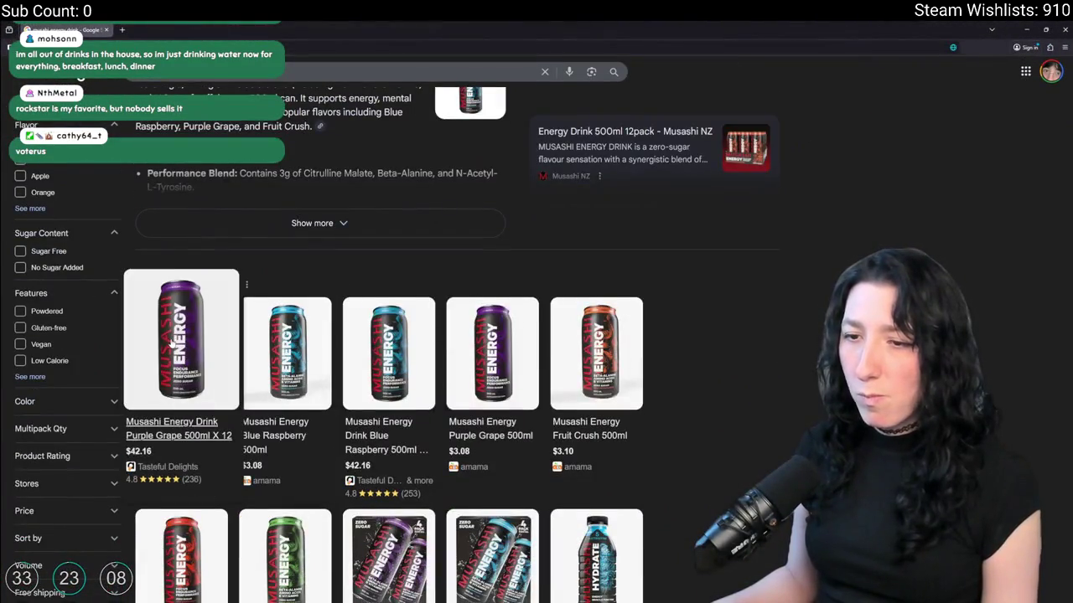
click(171, 344)
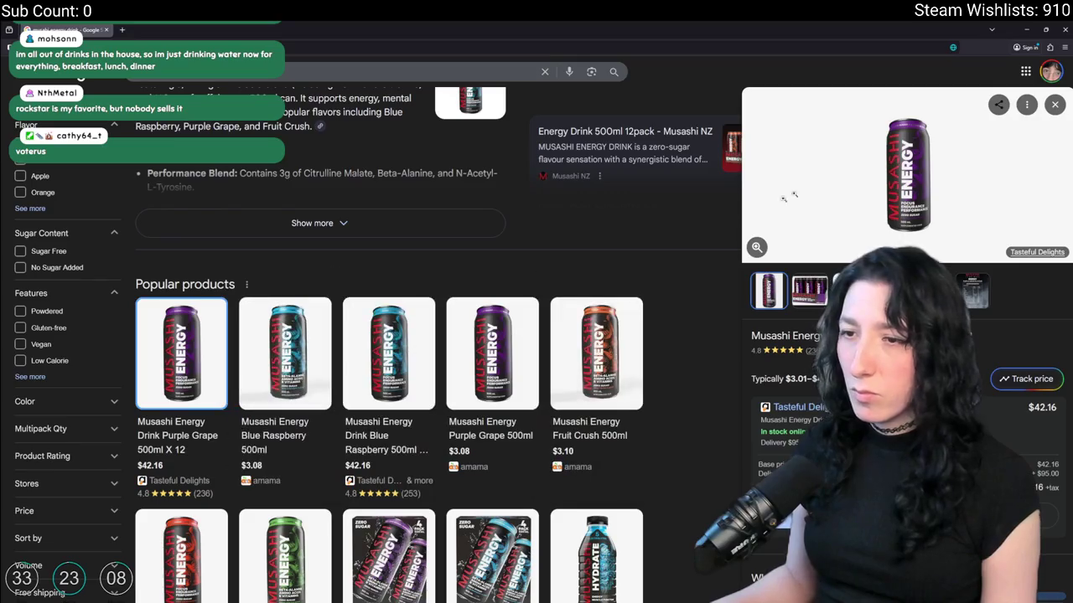
right_click(851, 163)
click(880, 201)
key(alt+Tab)
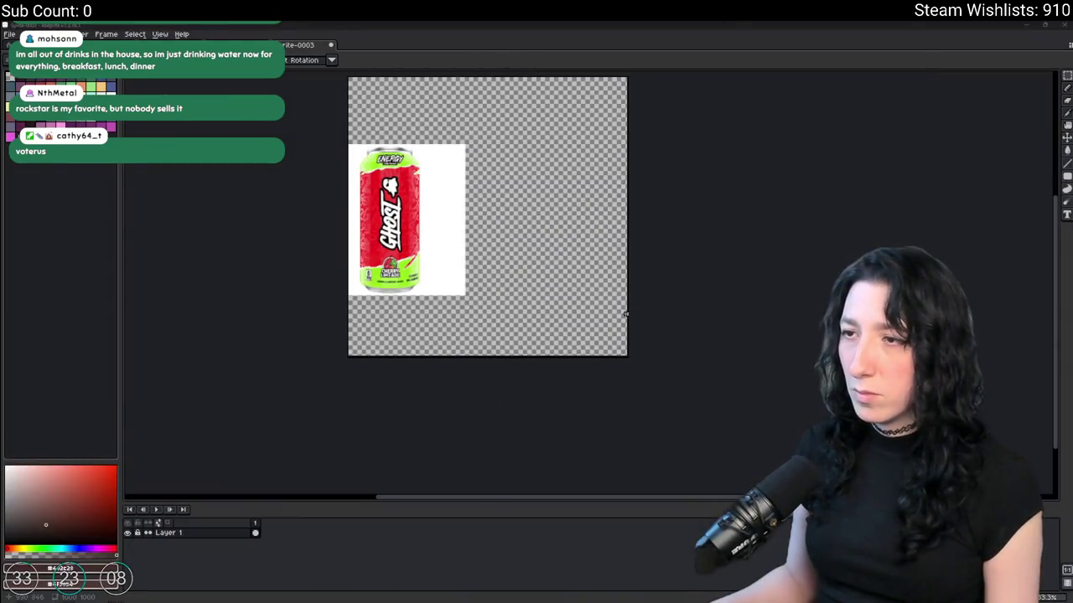
- Paste the Musashi can, shrink it, and place it beside the Ghost can
key(ctrl+v)
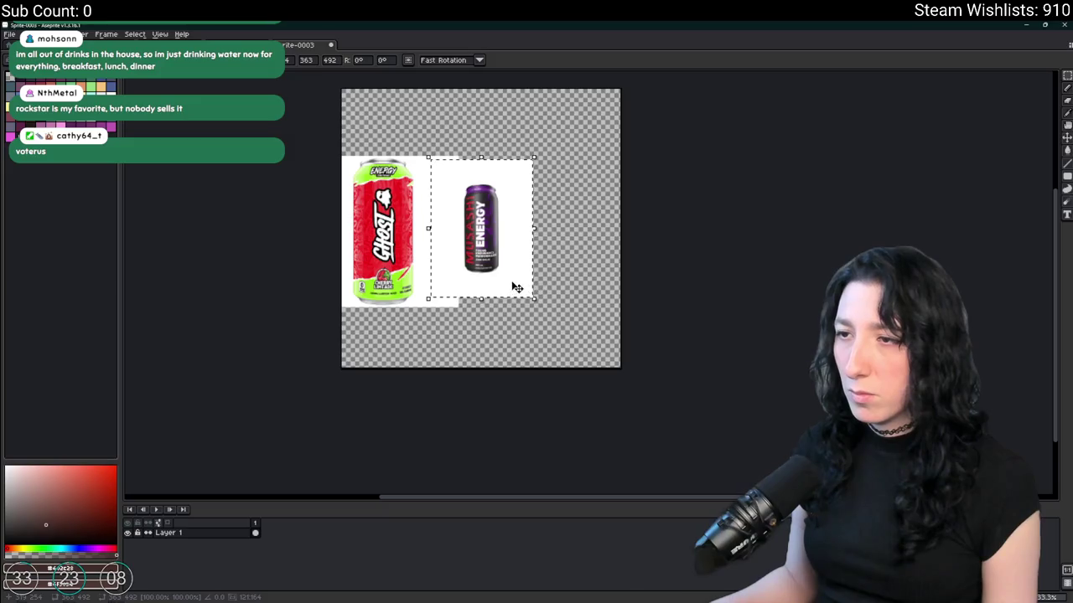
mouse_move(533, 296)
mouse_down()
mouse_move(591, 345)
mouse_move(498, 280)
mouse_up()
key(Escape)
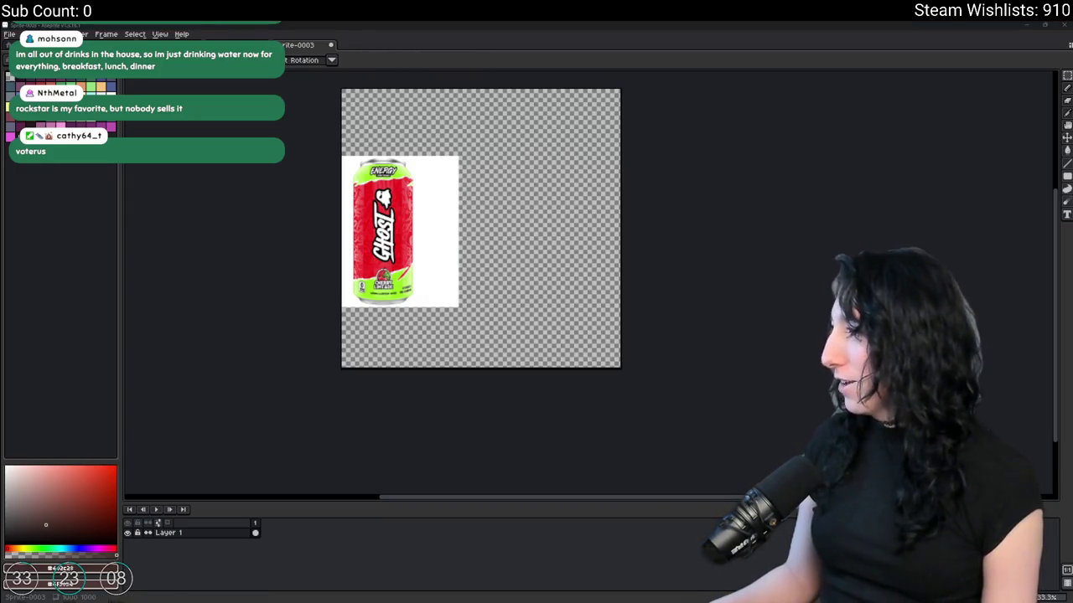
key(ctrl+Tab)
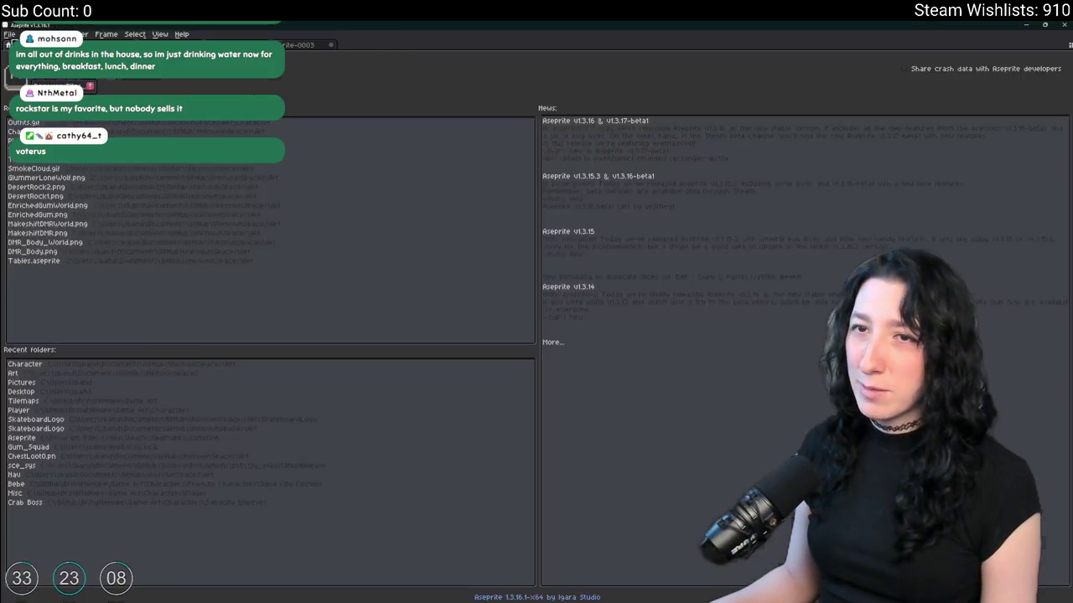
key(ctrl+Tab)
key(ctrl+v)
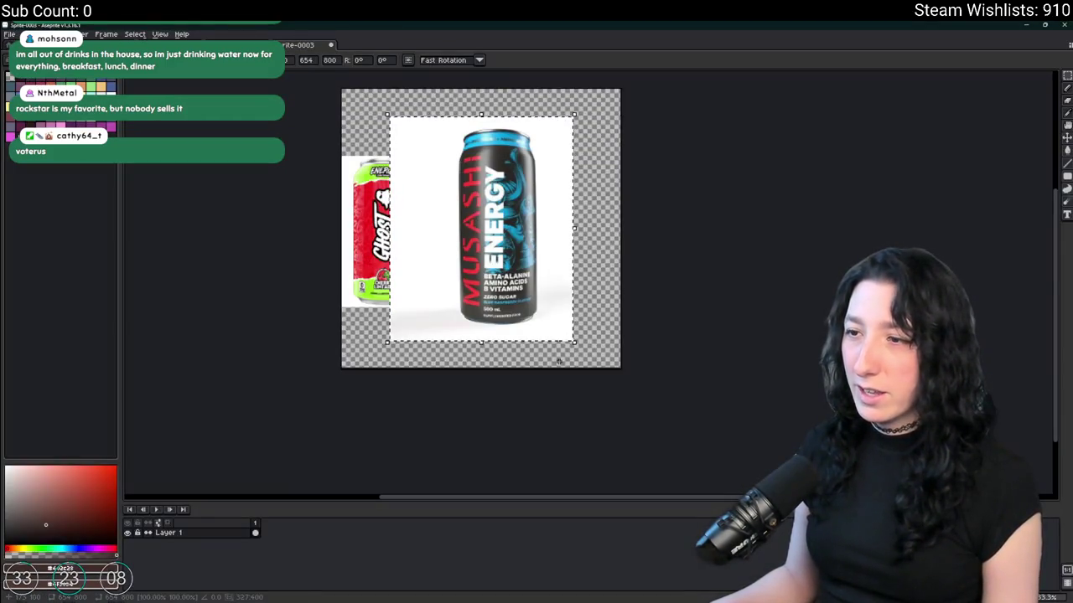
drag(570, 341, 510, 285)
drag(458, 227, 494, 267)
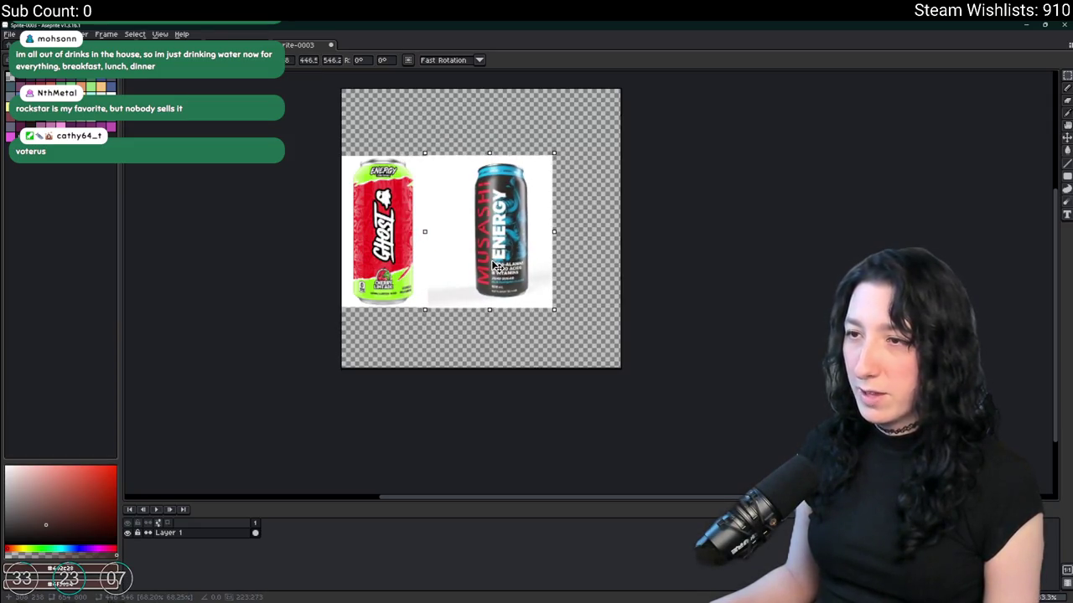
click(524, 312)
- Fine-tune the Musashi can's size, shift it slightly left, and commit it
mouse_move(457, 140)
mouse_down()
mouse_move(456, 242)
mouse_move(439, 322)
mouse_up()
key(ctrl+z)
drag(505, 323, 524, 310)
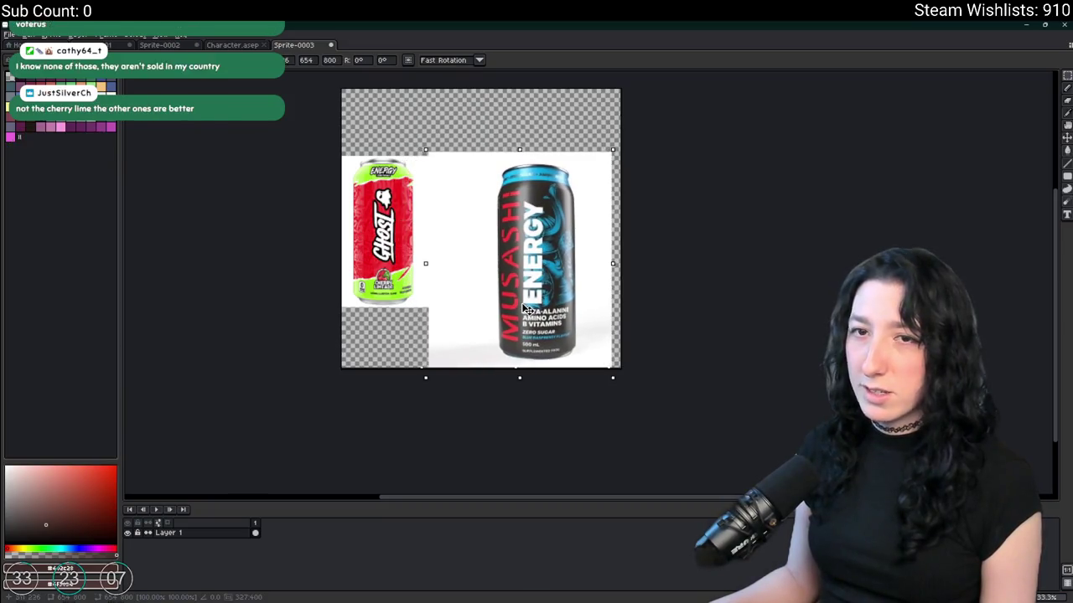
mouse_move(613, 378)
mouse_down()
mouse_move(554, 318)
mouse_move(568, 319)
mouse_move(519, 297)
mouse_up()
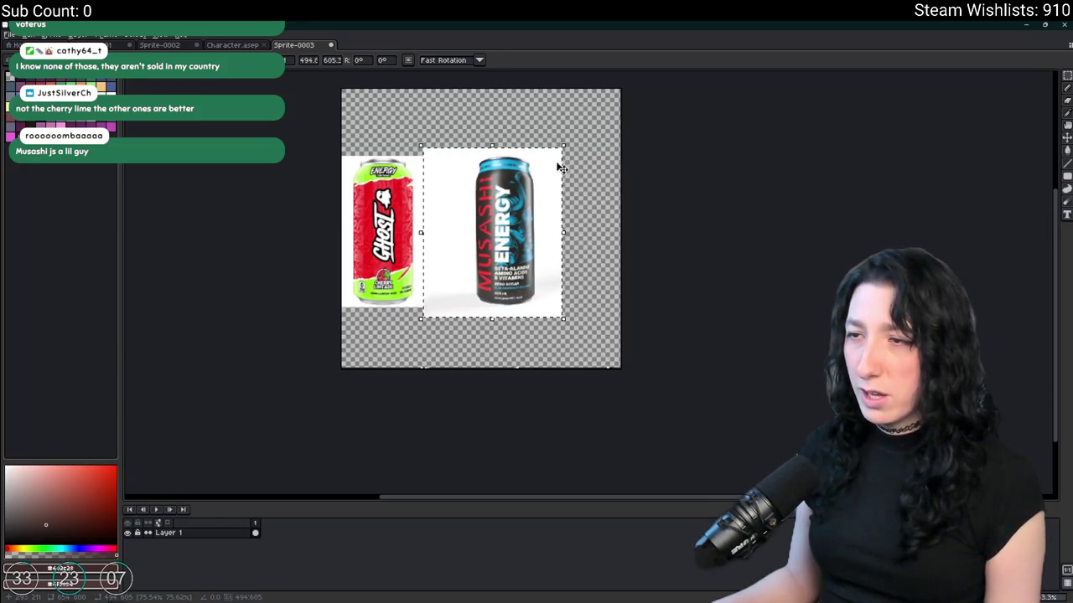
drag(567, 143, 568, 151)
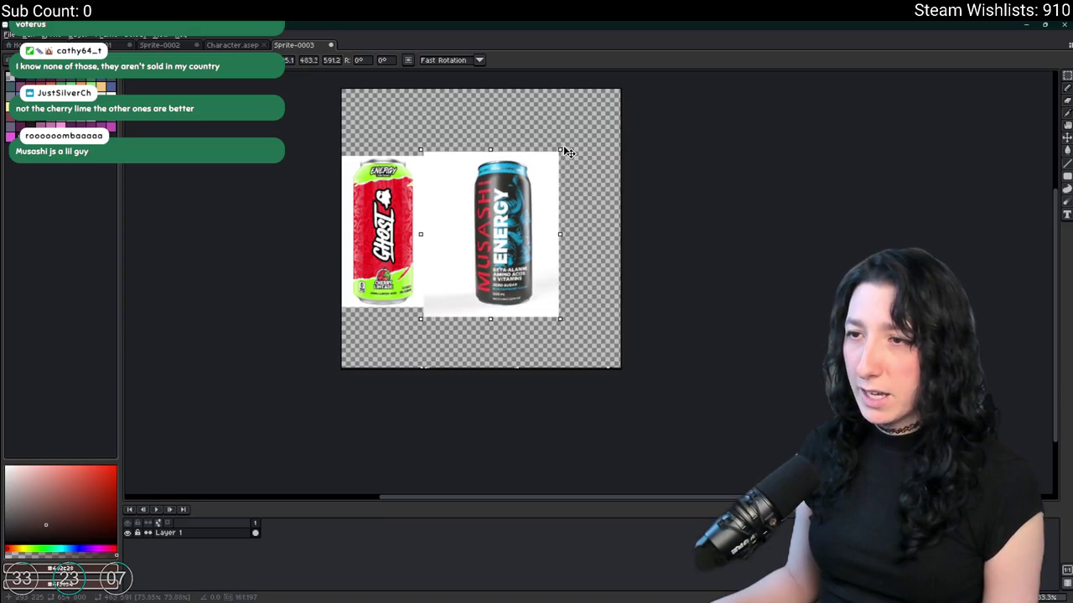
drag(529, 229, 526, 230)
click(605, 240)
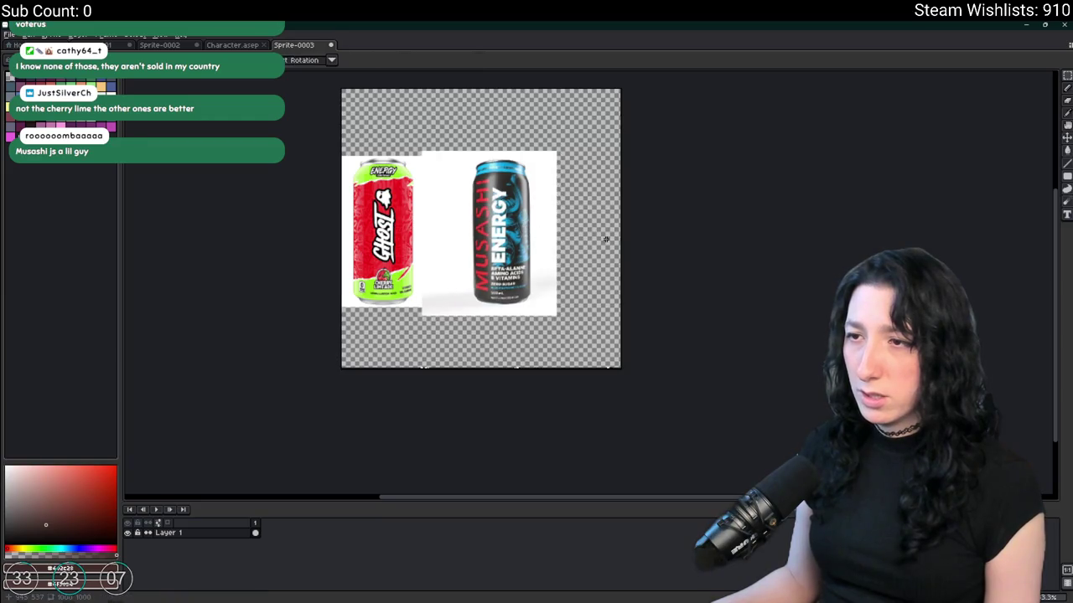
- Delete the white strips below and above the cans
drag(383, 331, 605, 311)
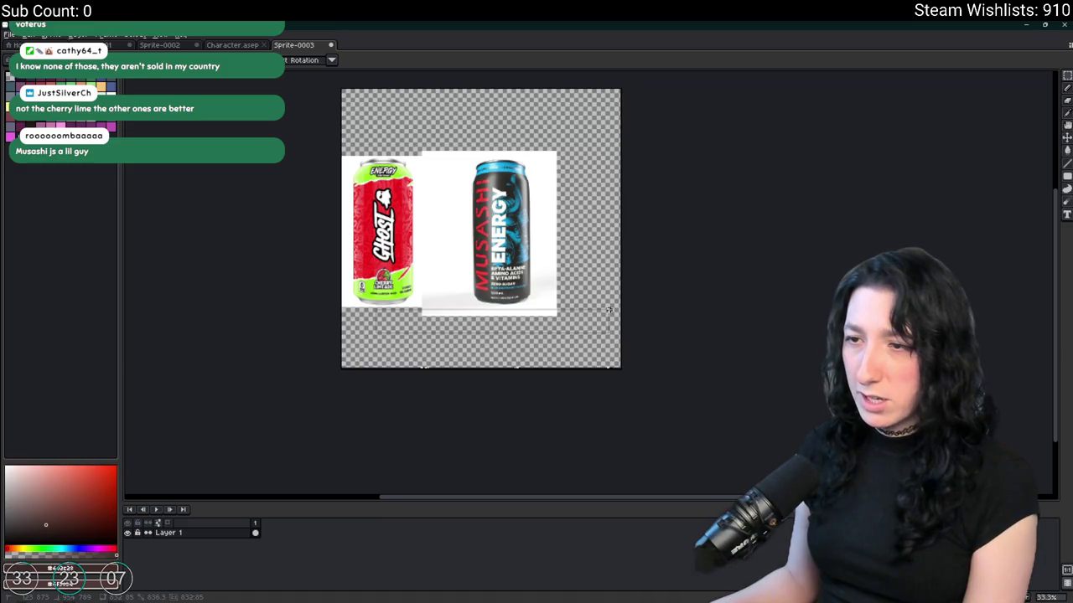
key(Delete)
drag(534, 144, 391, 156)
key(Delete)
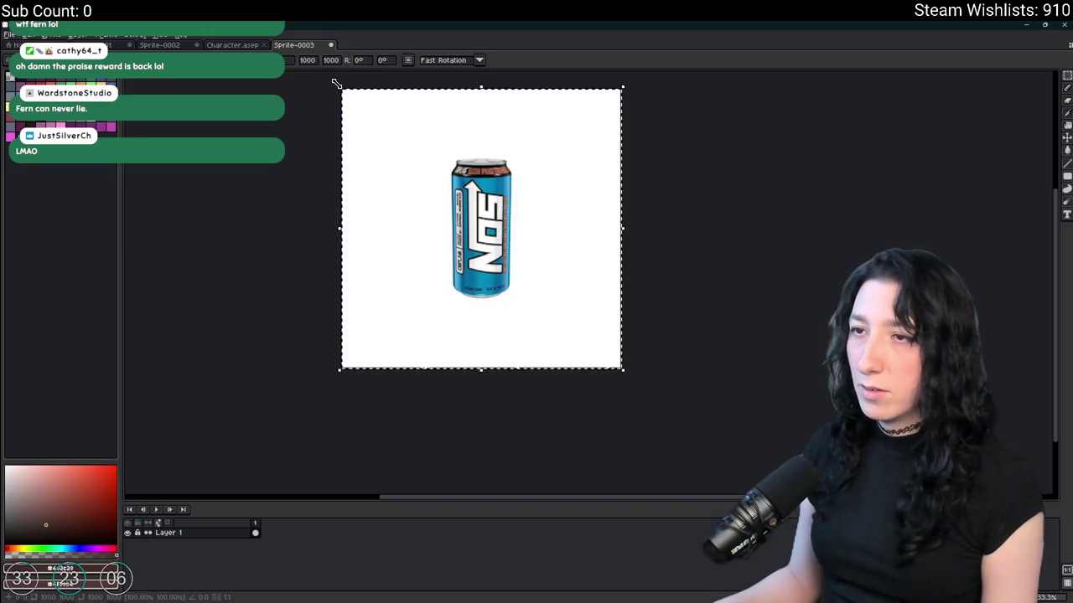
- Create a 1000x1000 sprite and paste the NOS can into it
key(ctrl+n)
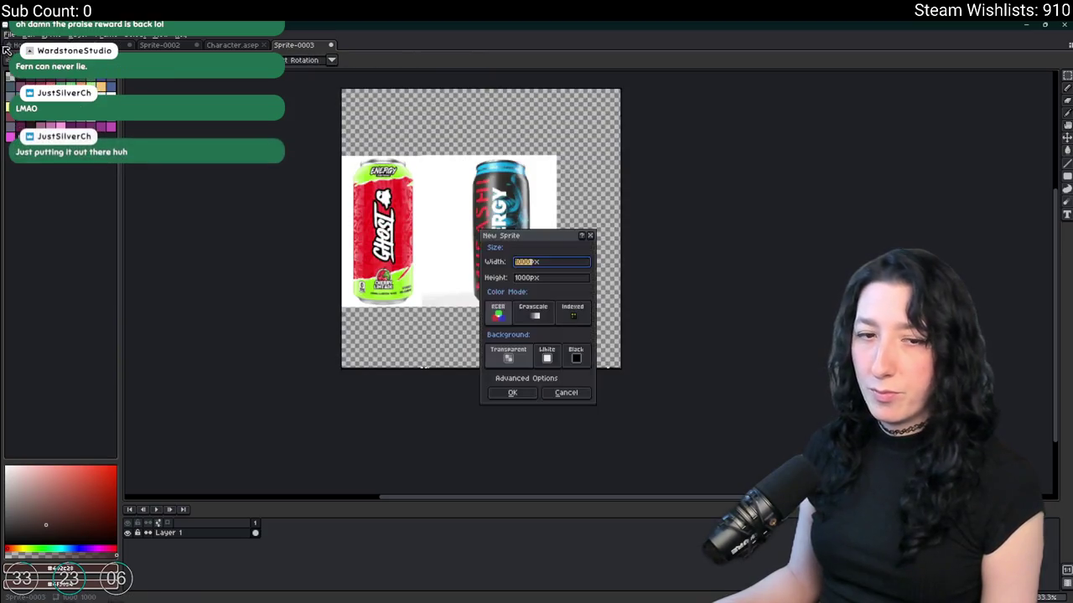
click(513, 394)
key(ctrl+v)
scroll(383, 202, down, 3)
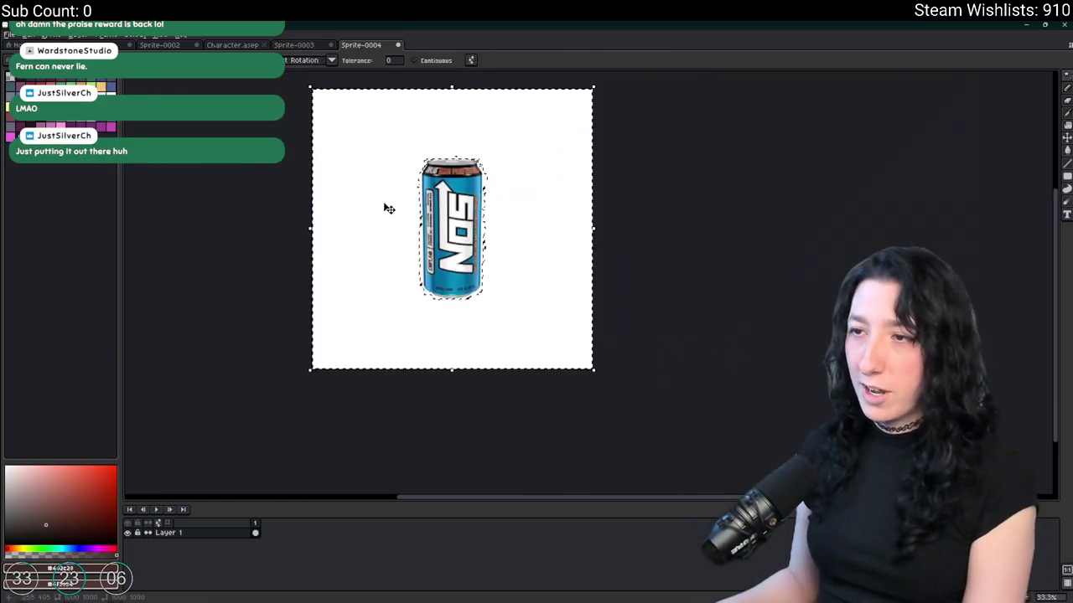
key(Escape)
key(ctrl+v)
scroll(402, 167, up, 1)
scroll(402, 167, down, 1)
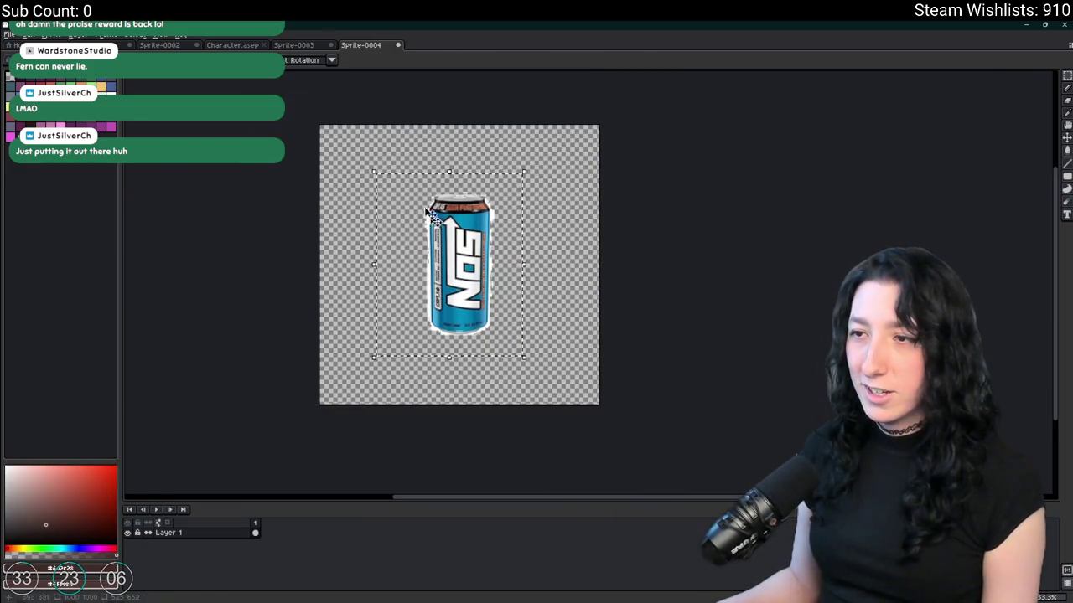
- Paste the NOS can into Sprite-0003 at the right edge beside the Musashi can
key(ctrl+shift+Tab)
key(ctrl+v)
drag(510, 239, 594, 240)
click(425, 341)
drag(445, 132, 537, 317)
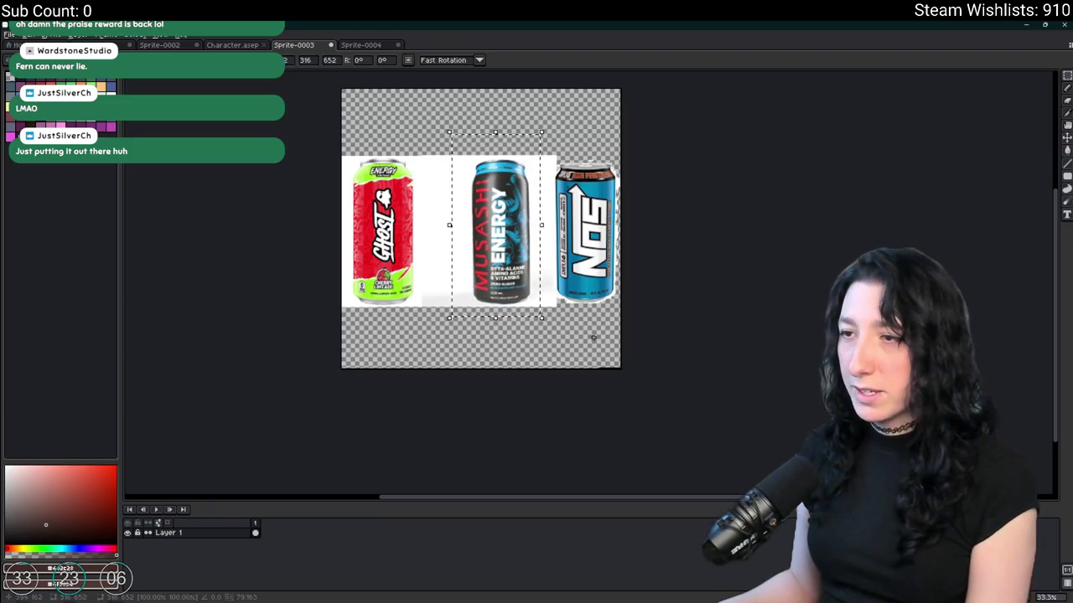
key(plus)
key(plus)
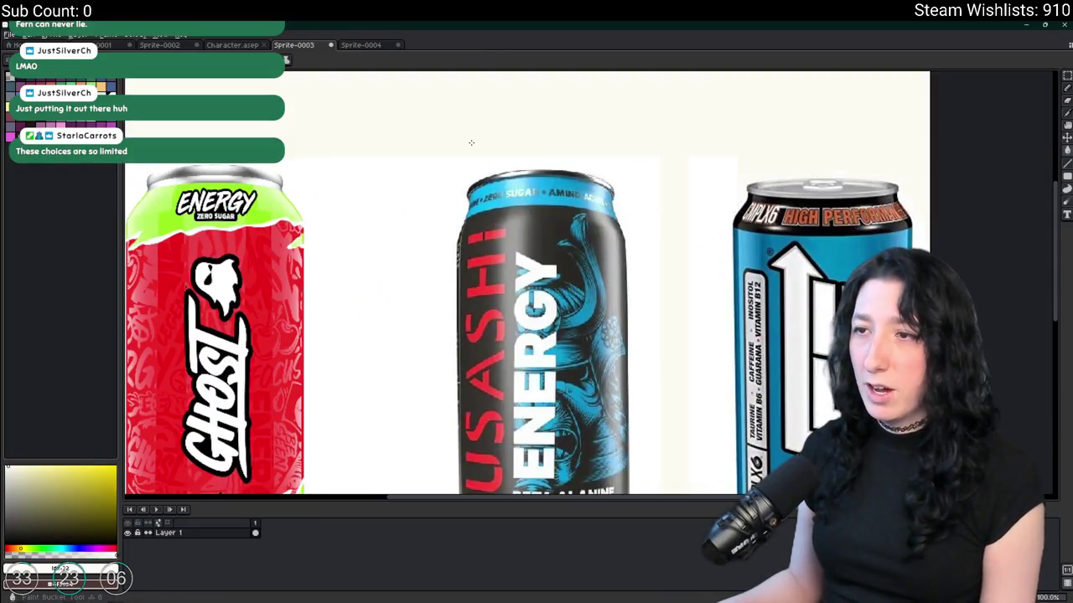
- Nudge the Musashi can left and paint-bucket fill the gap beside the NOS can
key(minus)
key(minus)
scroll(485, 187, up, 1)
drag(459, 176, 596, 437)
key(Left)
key(Left)
key(Left)
key(g)
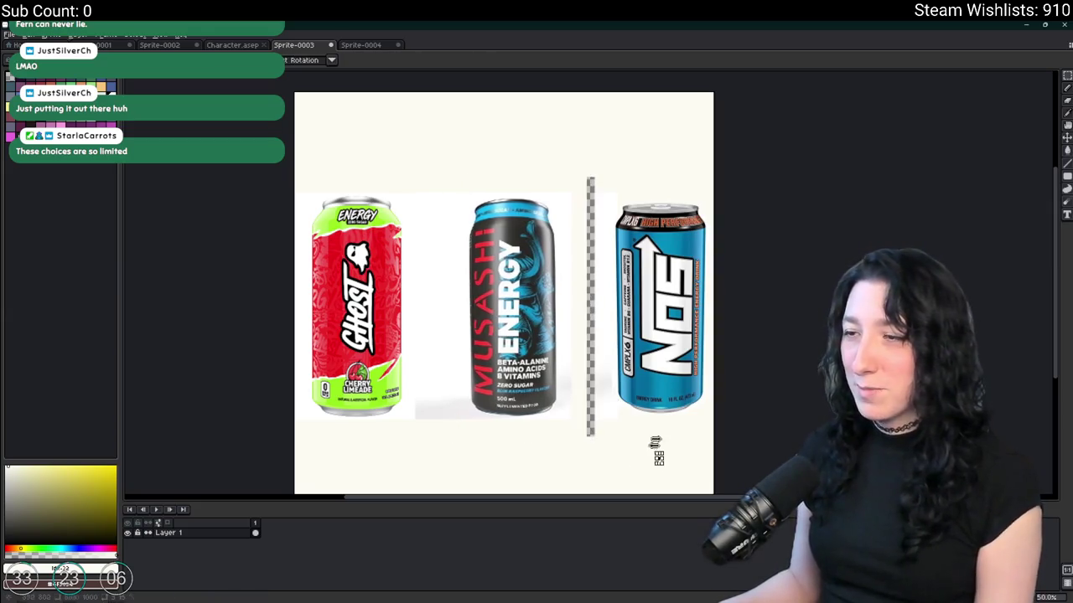
click(588, 283)
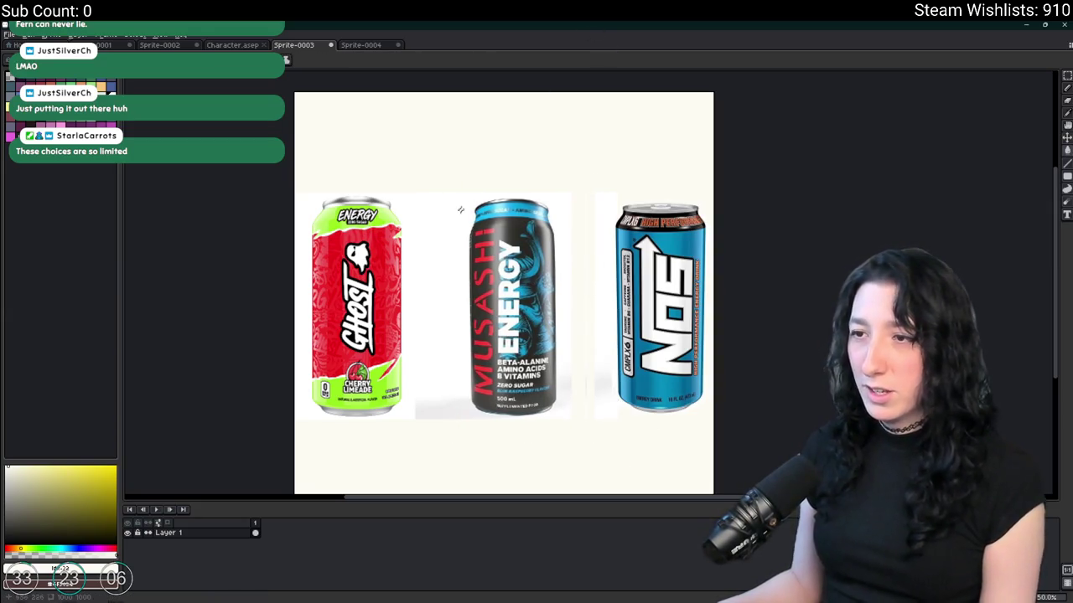
key(m)
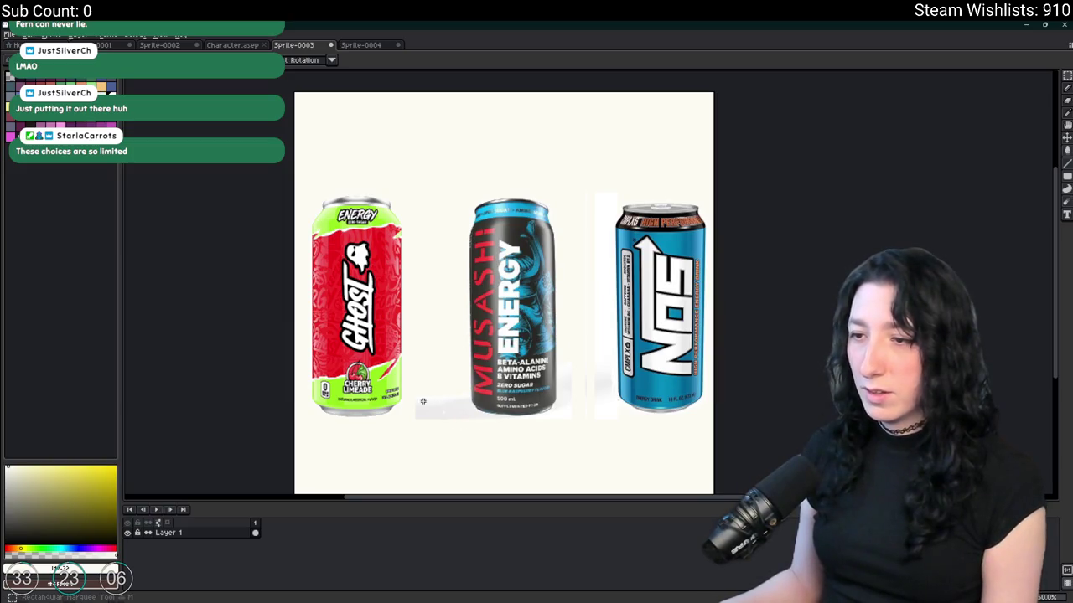
scroll(423, 402, up, 4)
scroll(414, 407, down, 4)
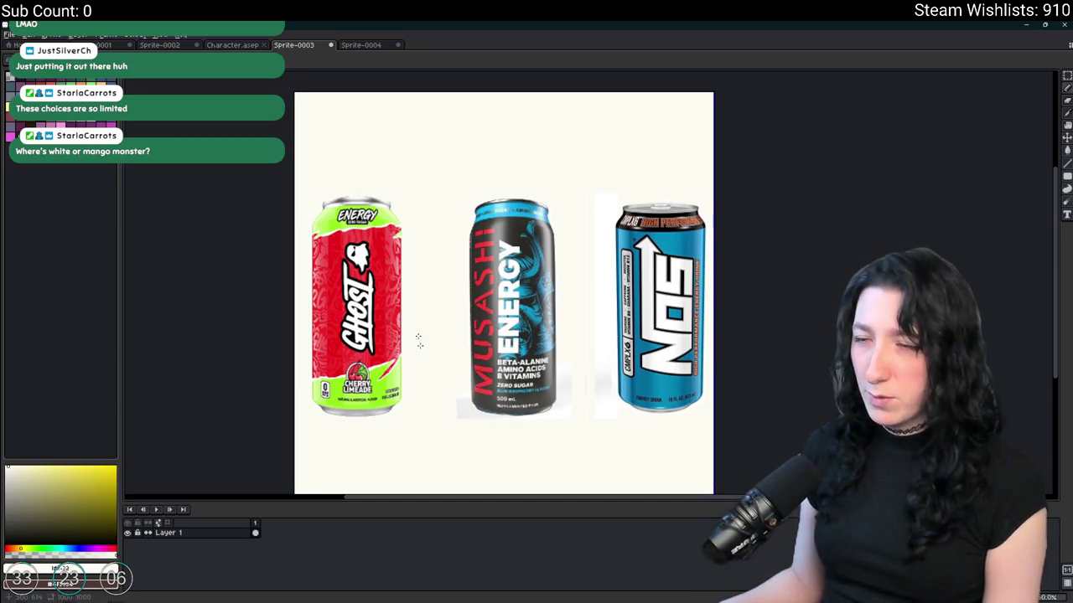
scroll(419, 339, up, 2)
- On a new layer, hand-draw the labels A, B and C above the three cans
key(shift+n)
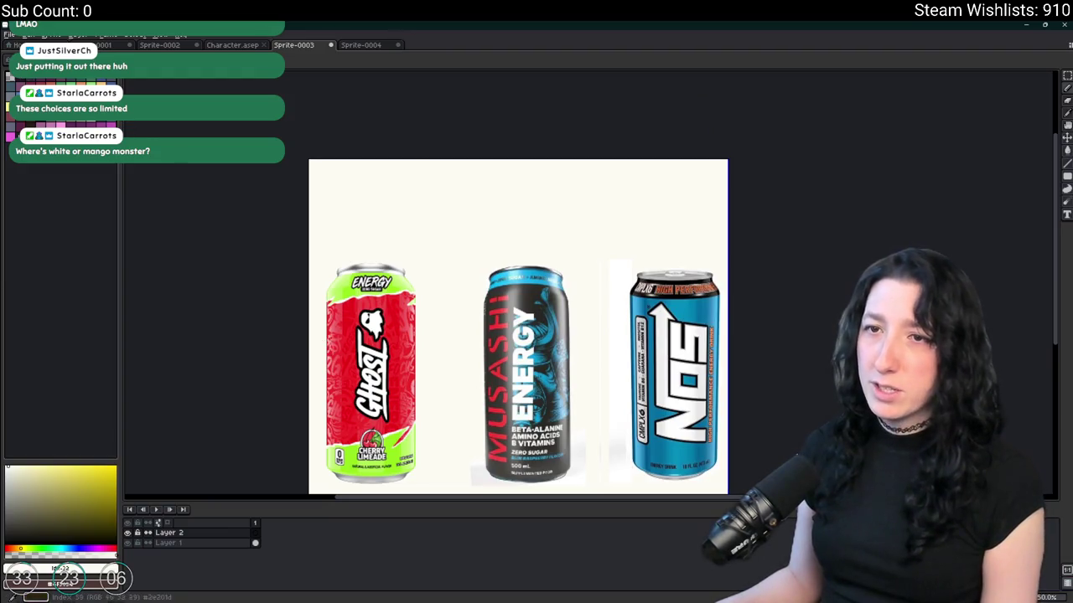
click(44, 123)
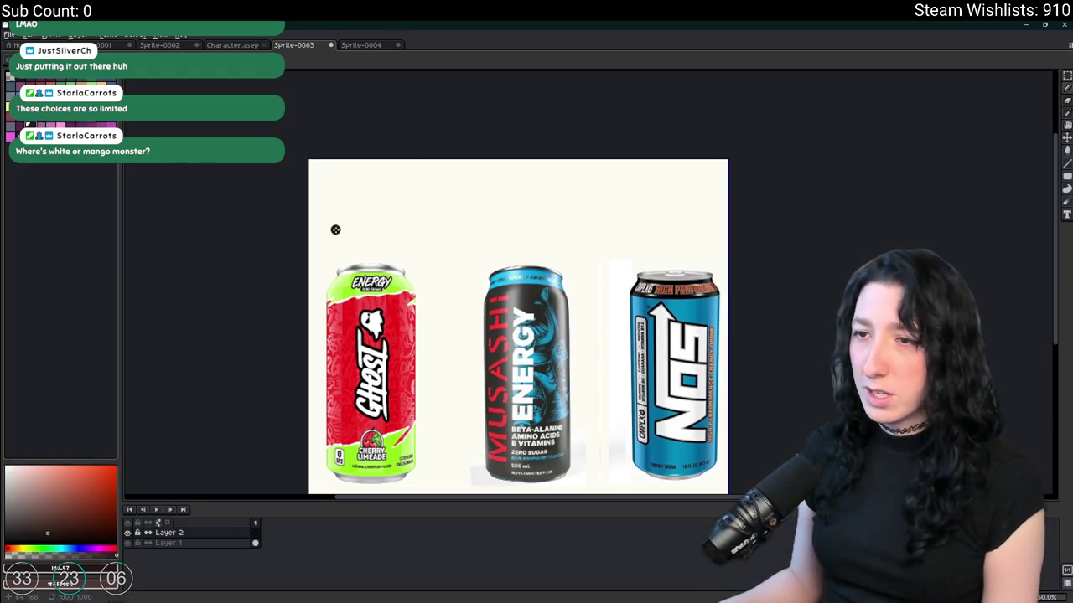
drag(369, 174, 394, 250)
drag(341, 213, 397, 209)
mouse_move(491, 235)
mouse_down()
mouse_move(494, 178)
mouse_move(495, 228)
mouse_move(545, 175)
mouse_up()
key(ctrl+z)
key(ctrl+z)
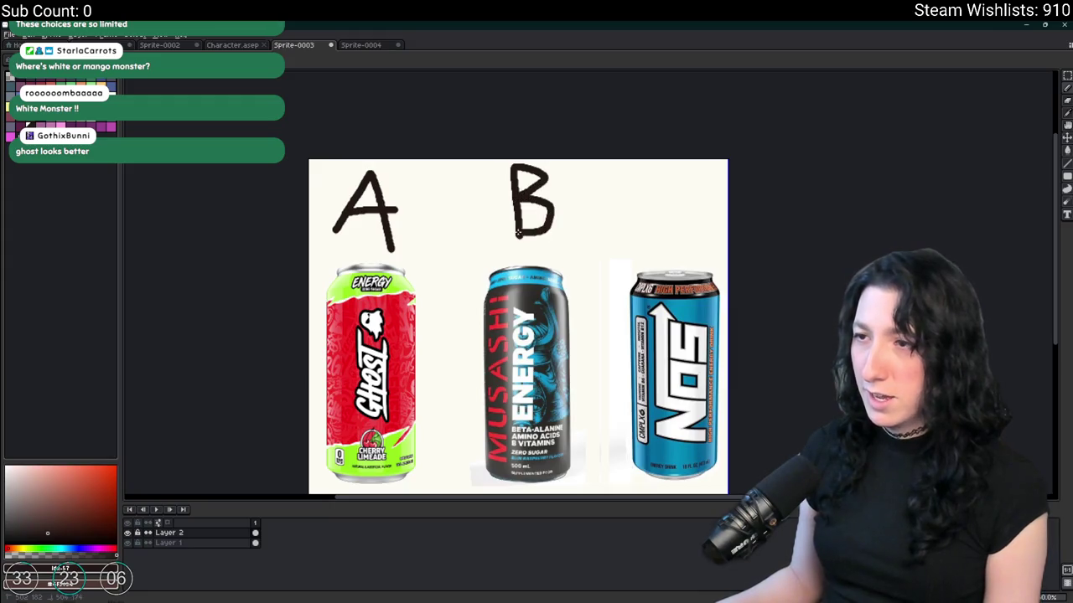
mouse_move(691, 172)
mouse_down()
mouse_move(654, 183)
mouse_move(702, 235)
mouse_up()
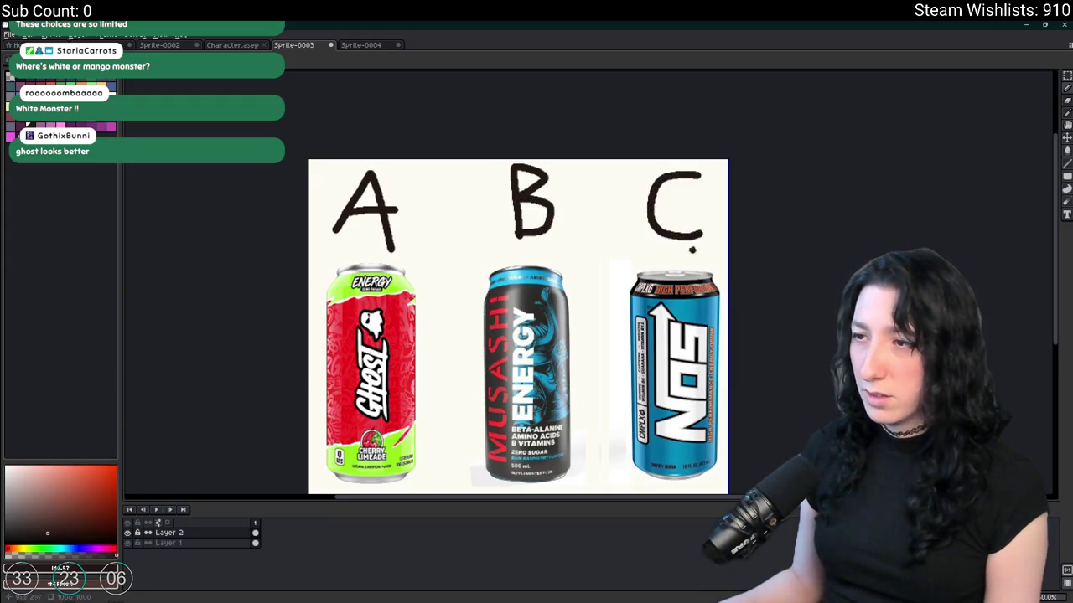
key(ctrl+z)
drag(692, 177, 669, 221)
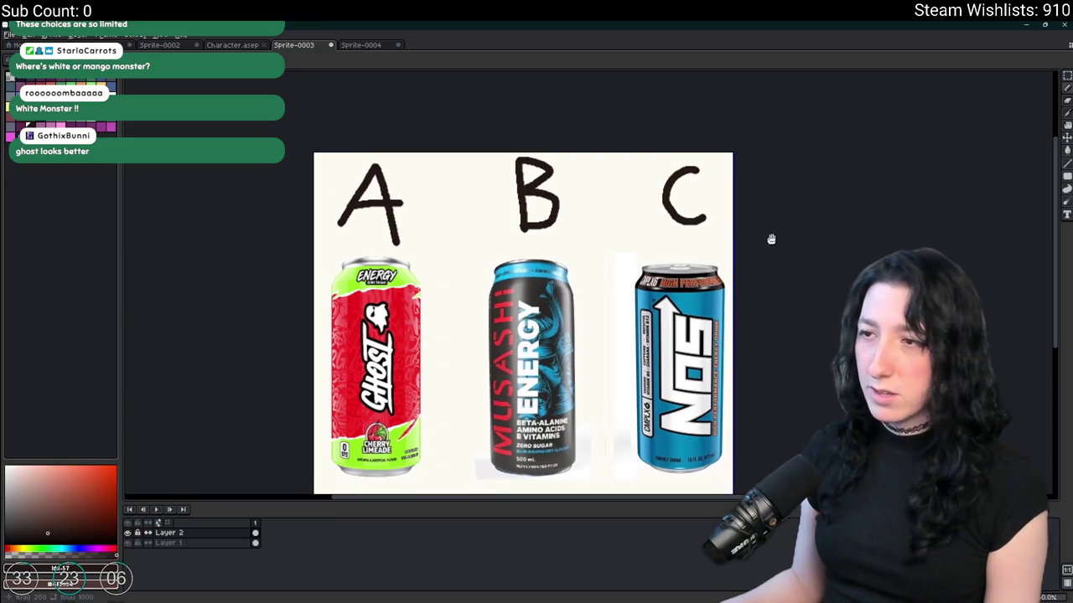
scroll(768, 237, down, 2)
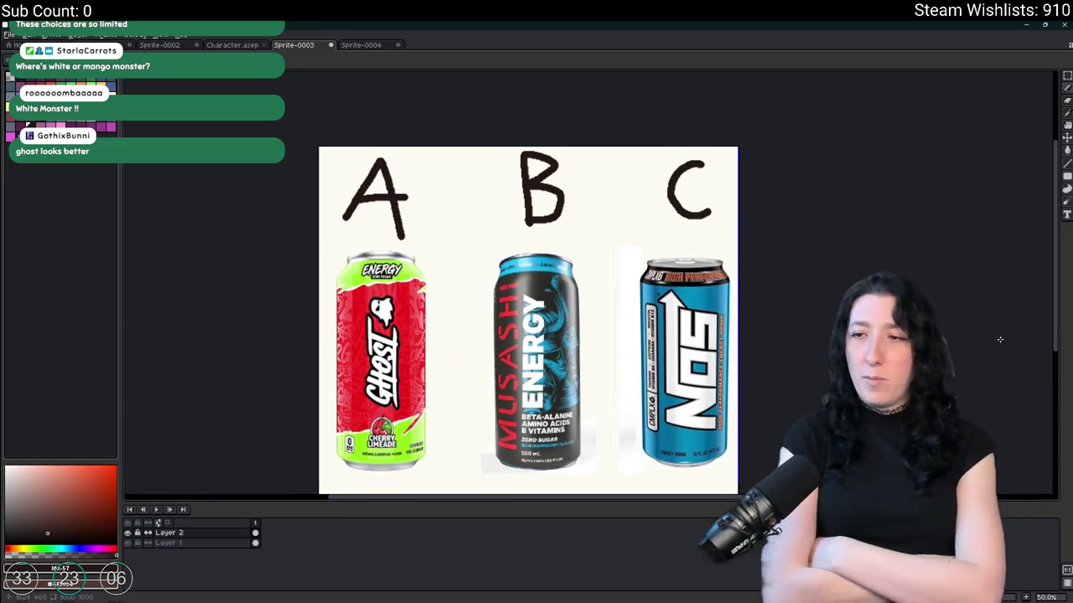
key(Tab)
drag(977, 339, 930, 309)
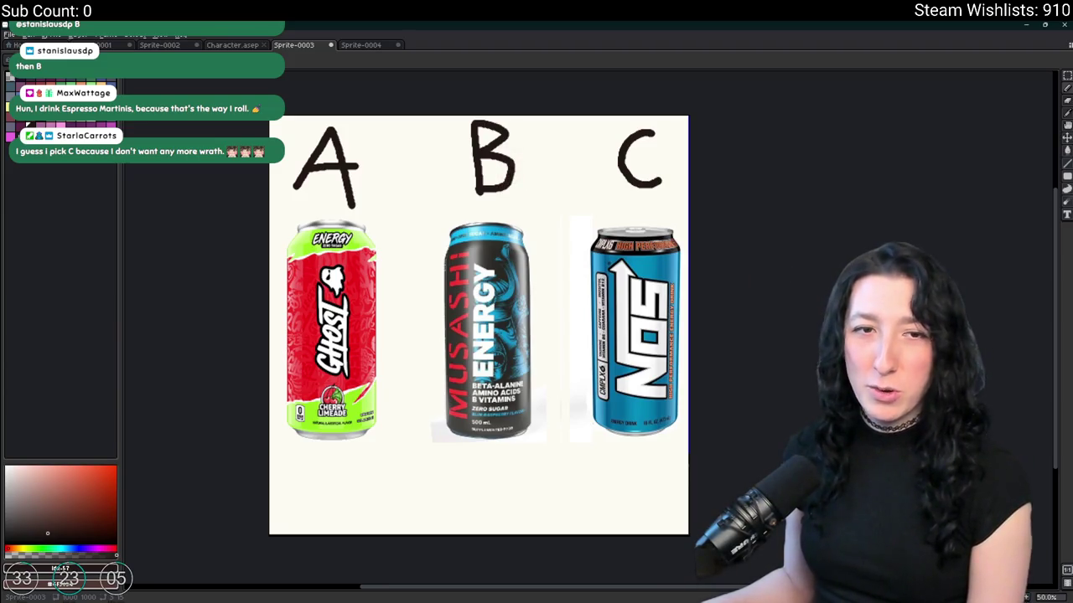
- Switch from Aseprite to the Twitch Stream Manager in Firefox
key(alt+Tab)
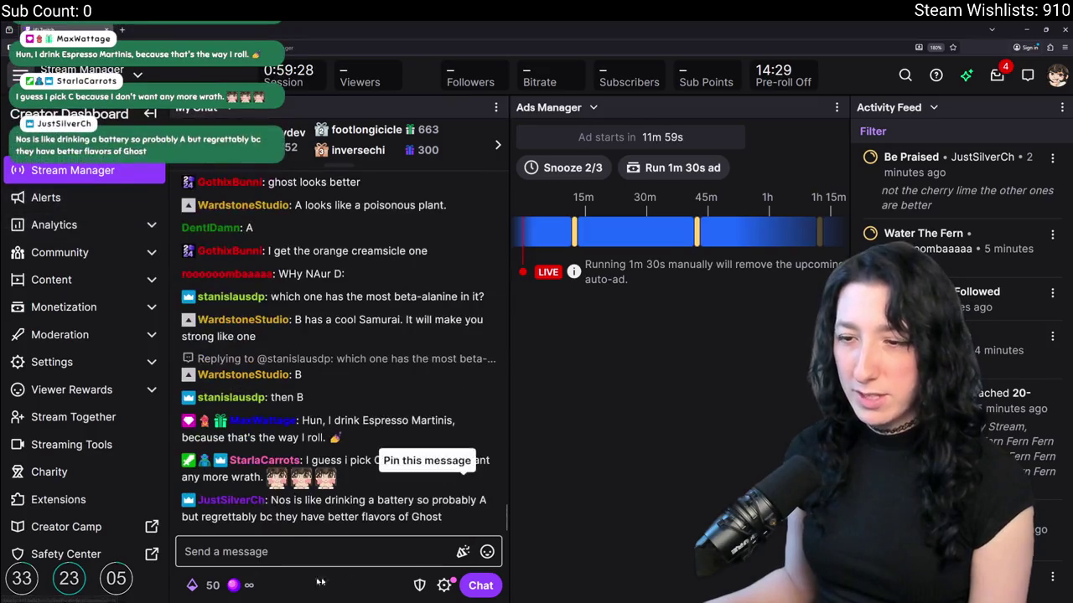
click(593, 107)
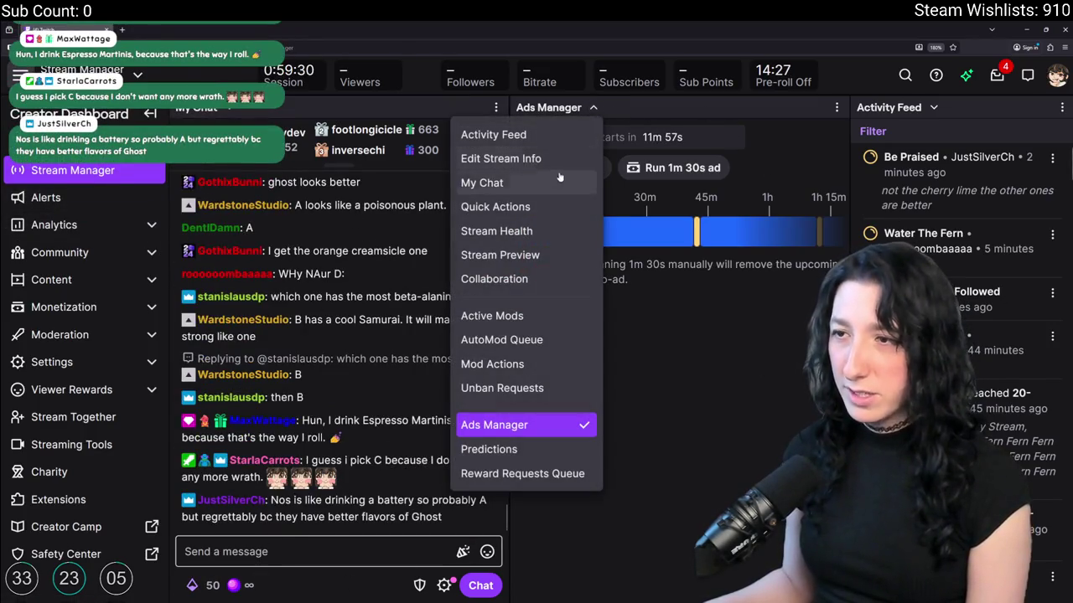
click(504, 210)
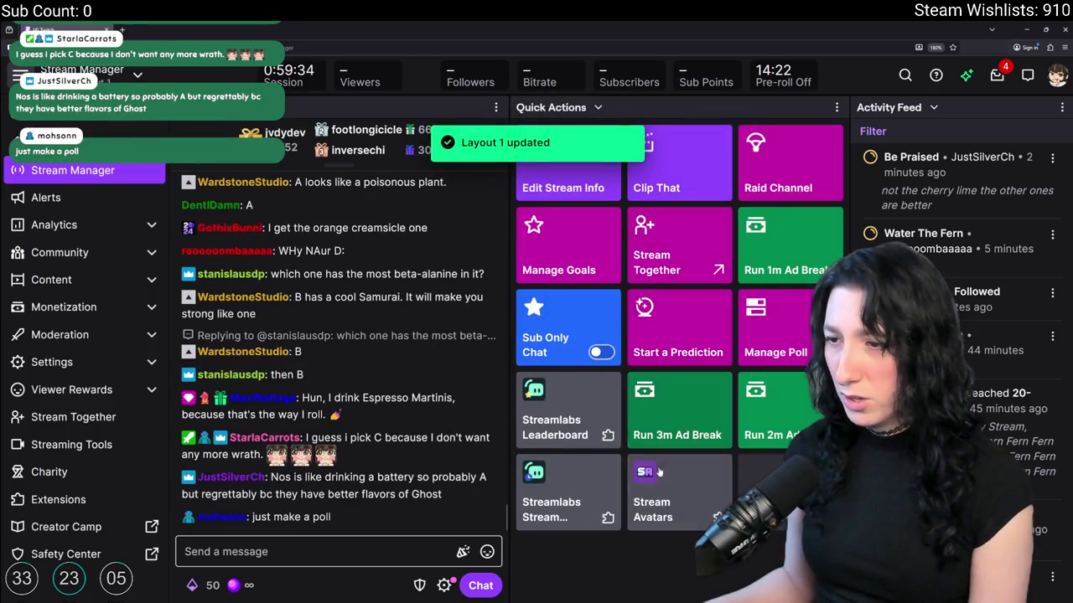
click(594, 111)
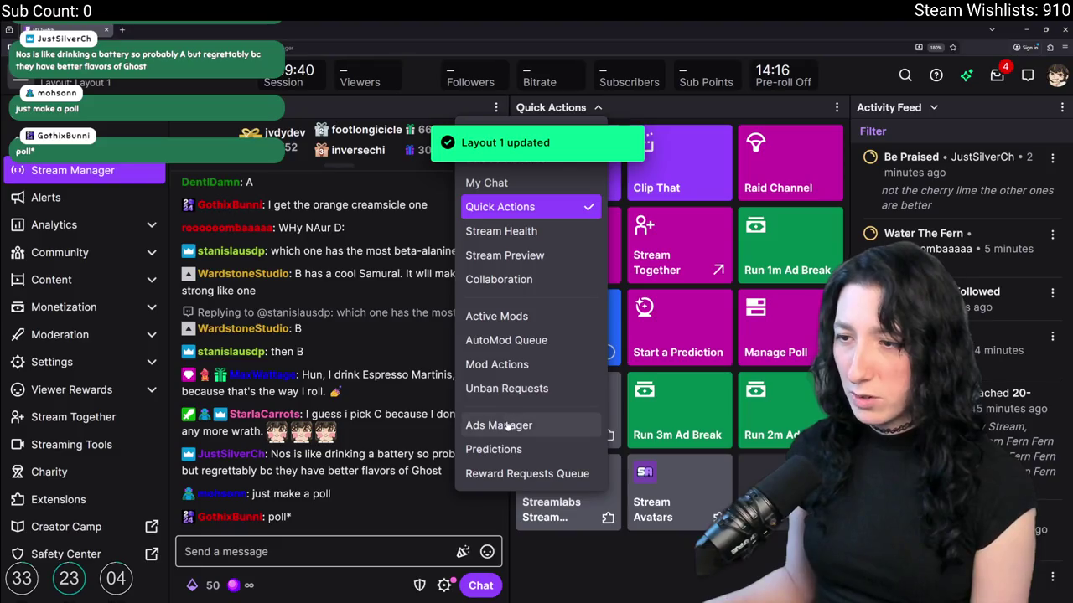
click(507, 449)
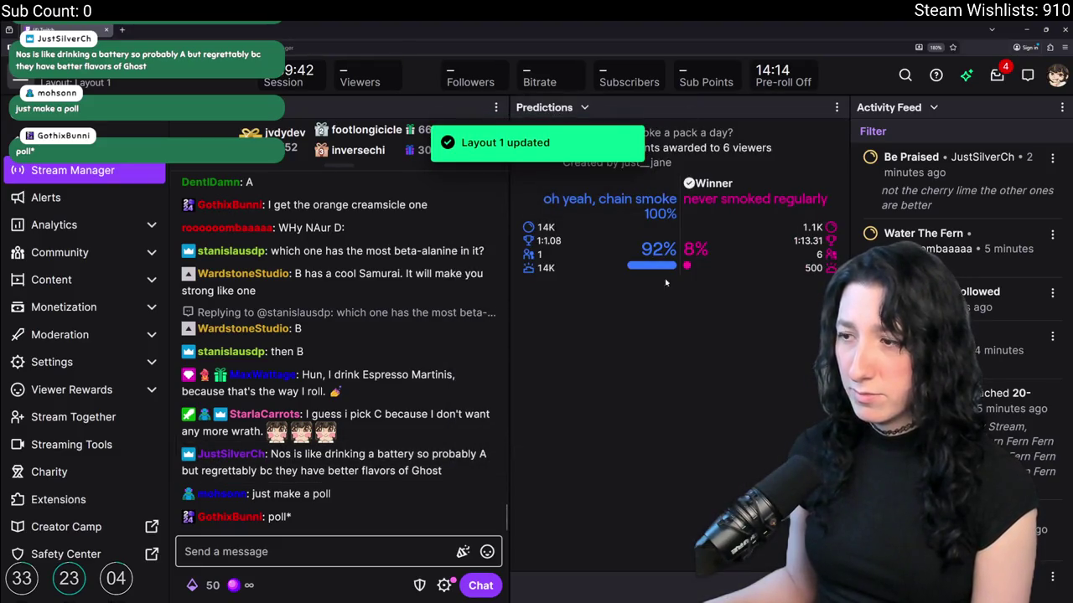
click(683, 437)
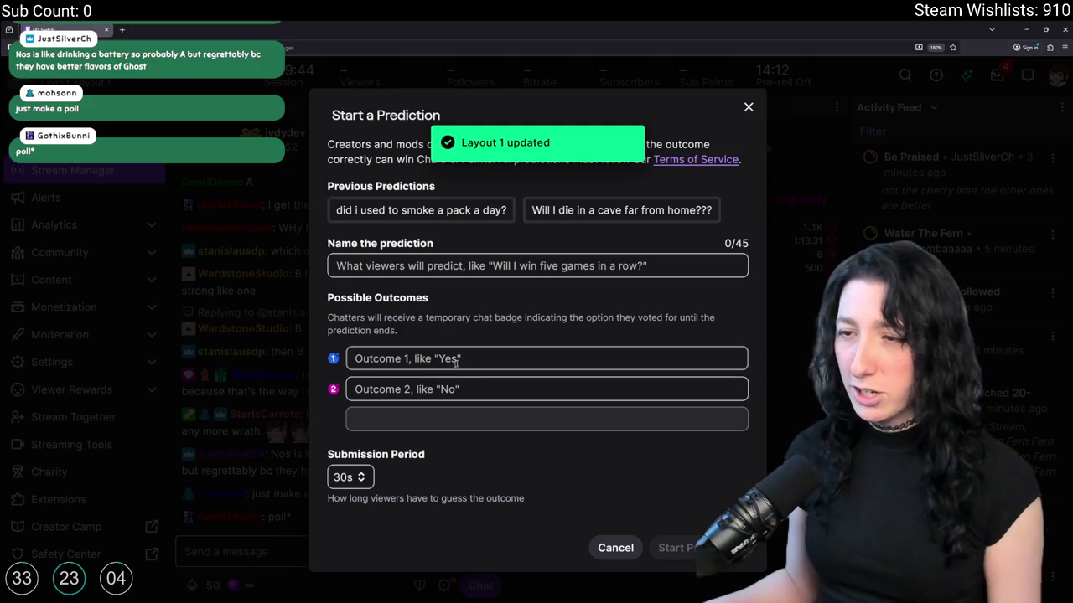
click(430, 362)
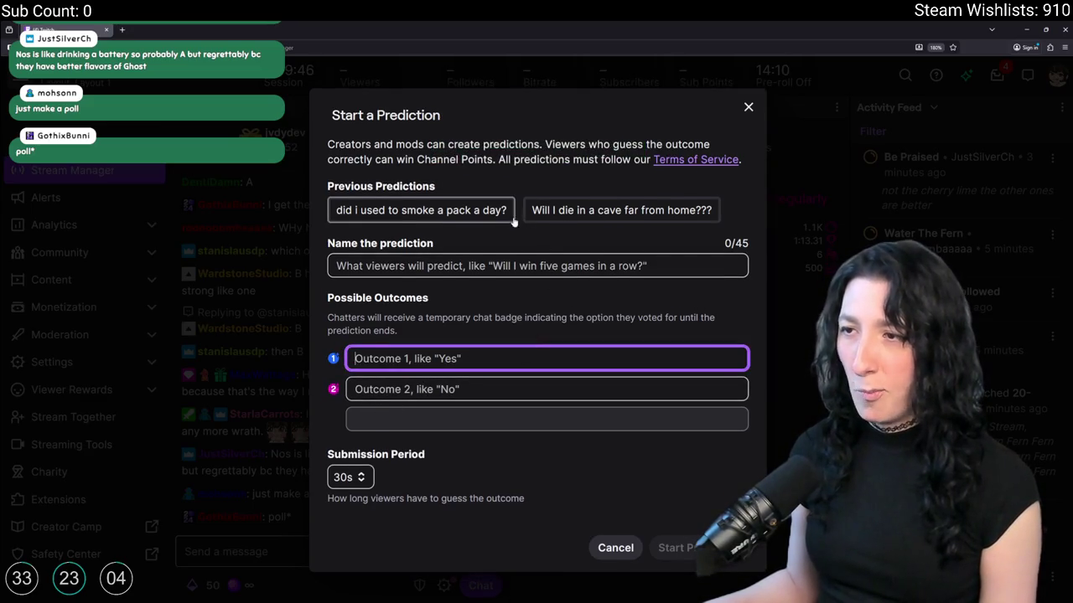
triple_click(494, 214)
click(570, 209)
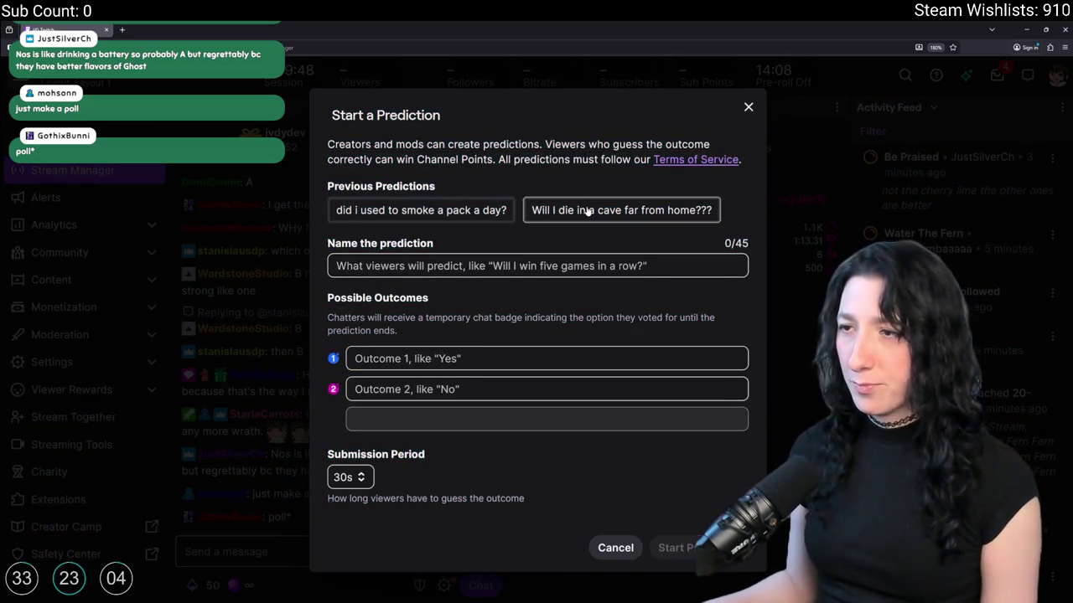
click(586, 212)
triple_click(449, 212)
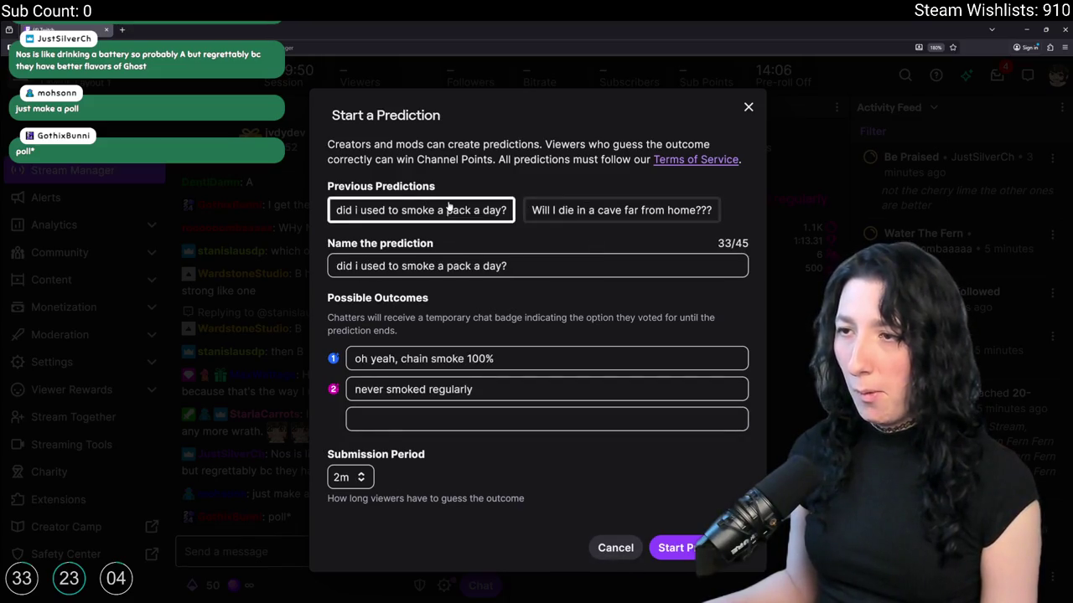
click(449, 212)
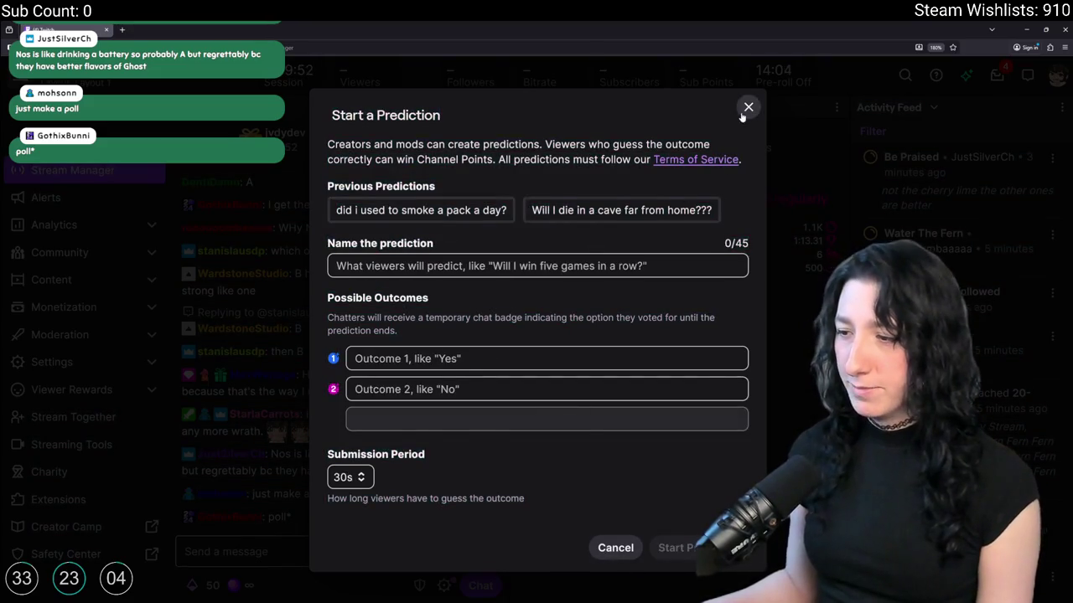
click(747, 107)
click(584, 107)
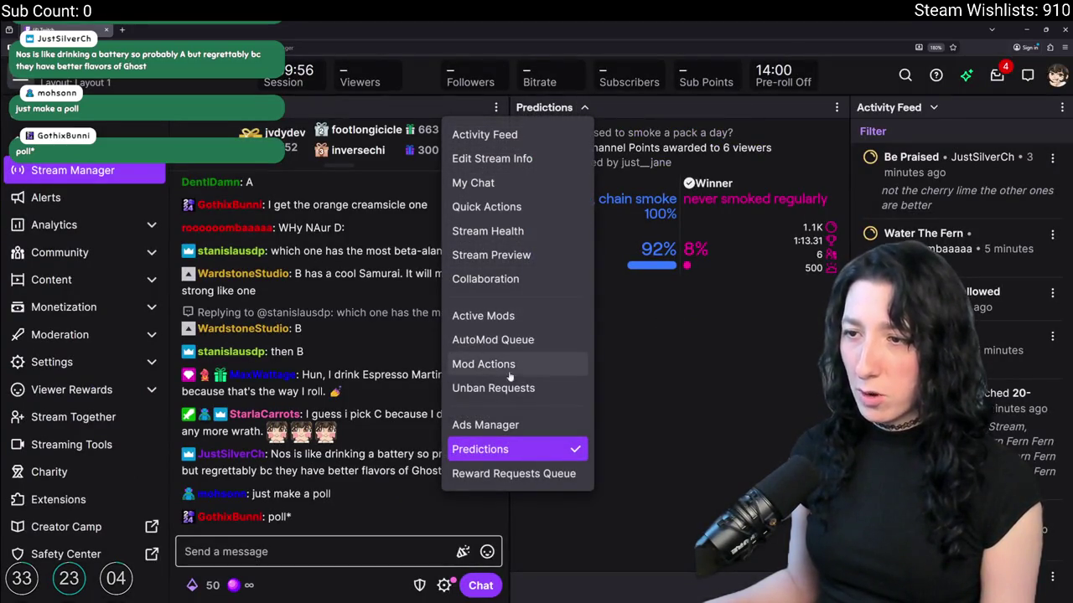
click(513, 427)
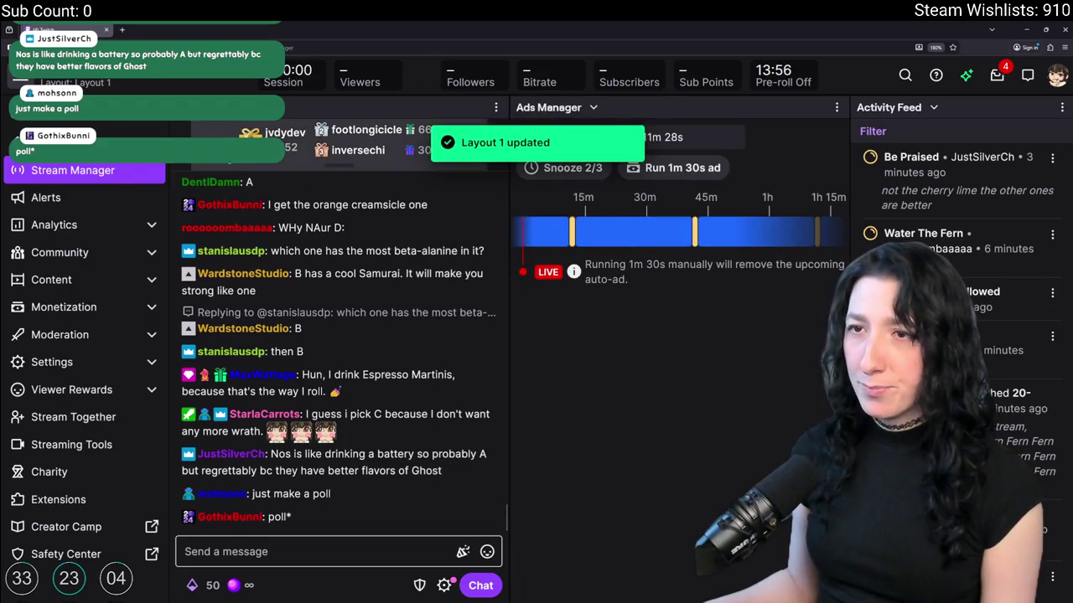
- Run /prediction in chat, open Start Prediction, then close the dialog without starting one
click(318, 551)
text(/redic)
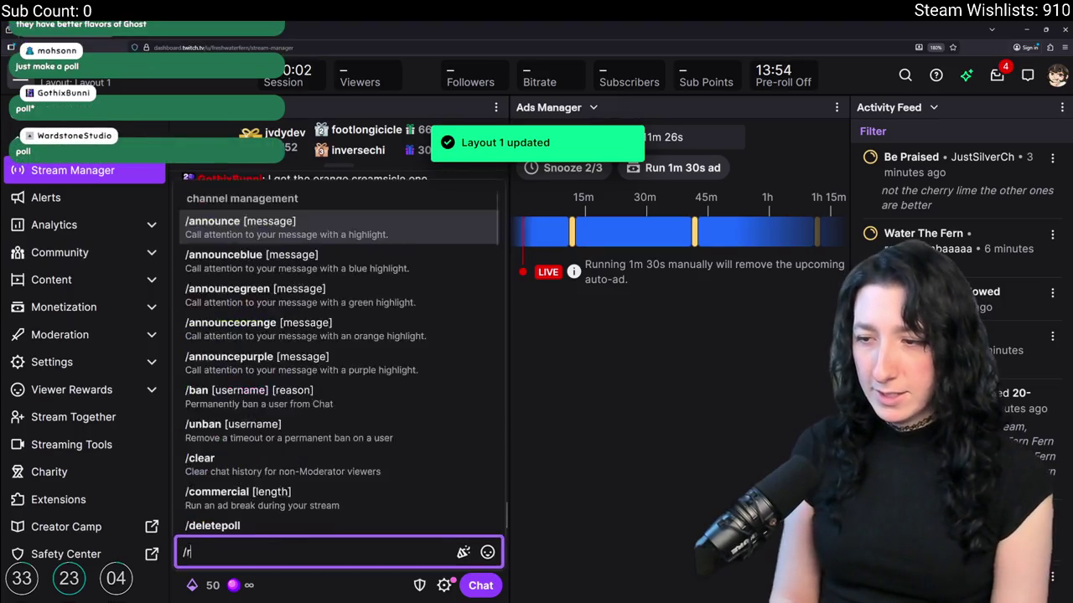
key(BackSpace)
key(BackSpace)
key(BackSpace)
text(pred)
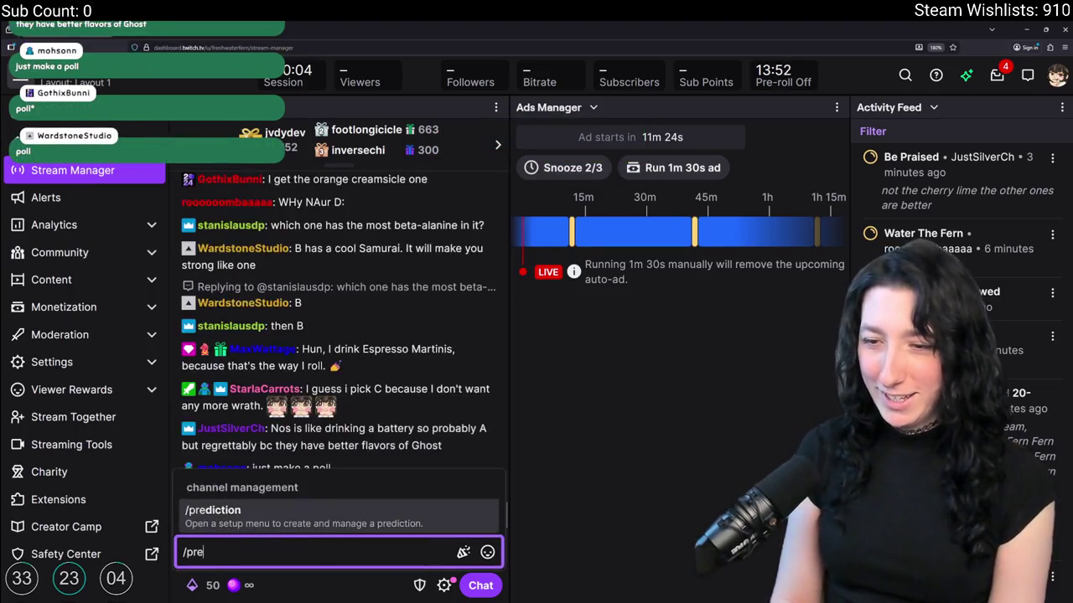
key(Tab)
key(Return)
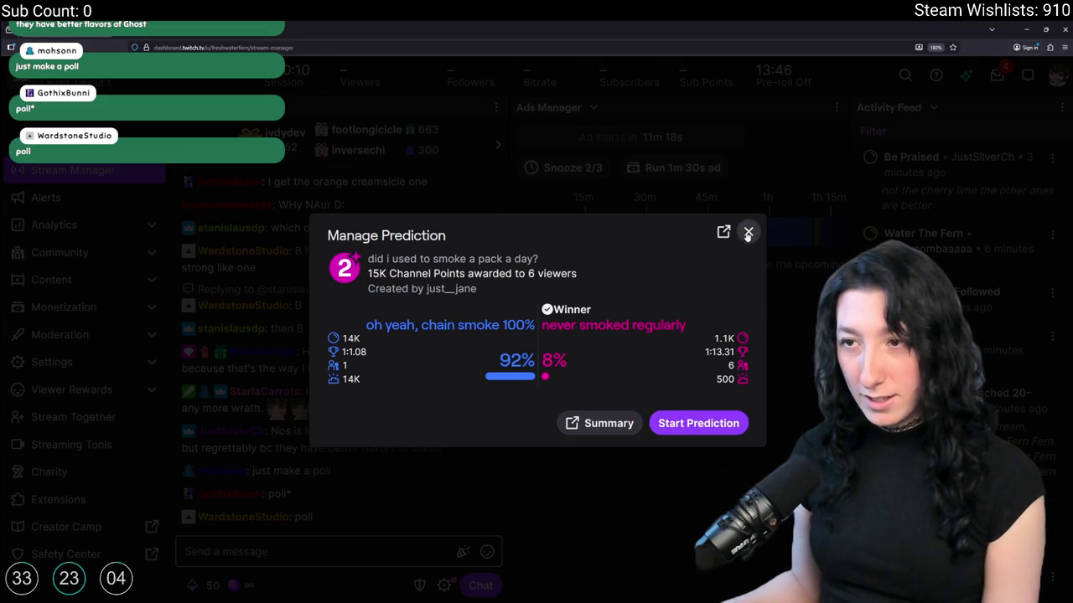
click(692, 424)
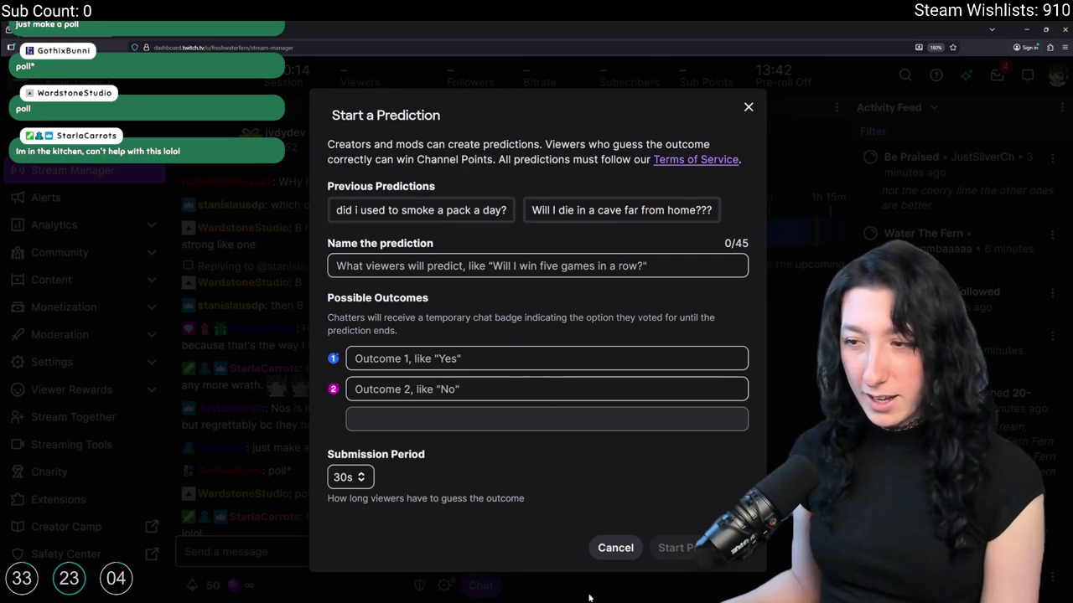
click(616, 548)
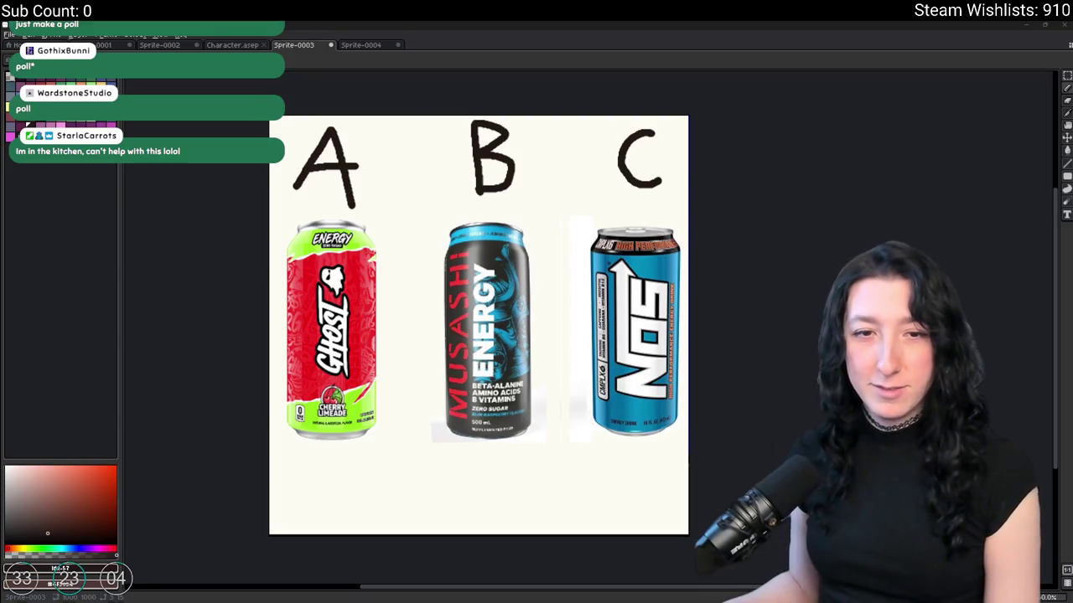
key(v)
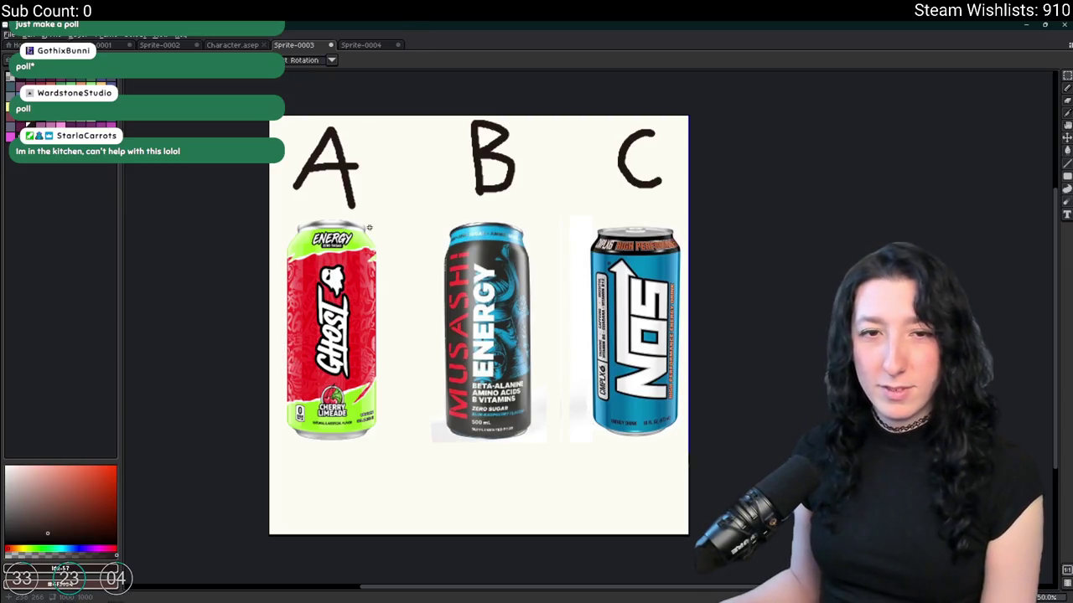
drag(371, 227, 418, 239)
mouse_move(621, 220)
mouse_down()
mouse_move(670, 357)
mouse_move(742, 469)
mouse_up()
click(575, 511)
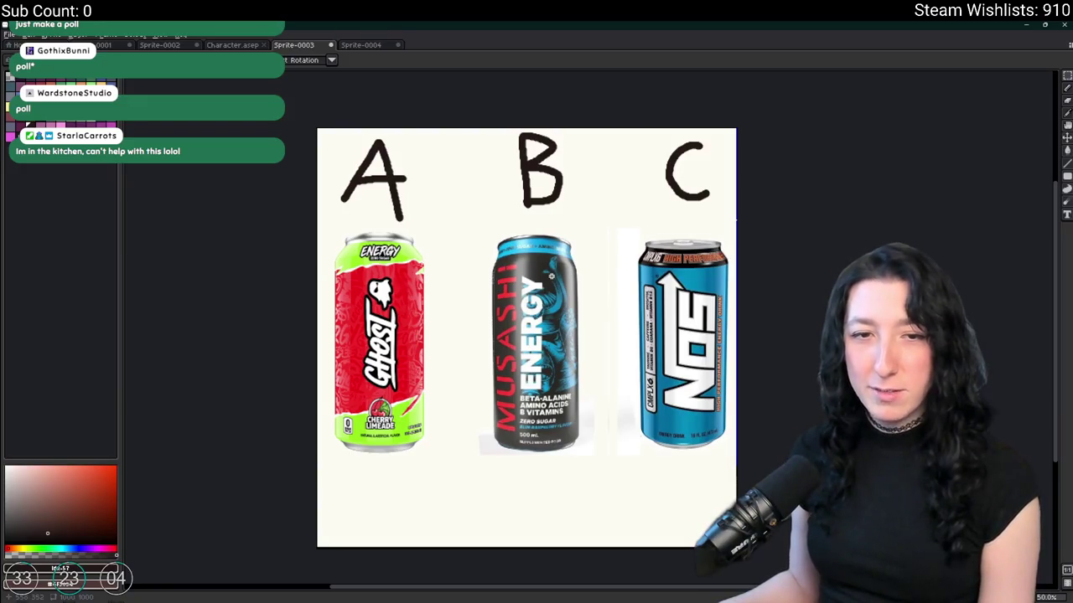
drag(611, 215, 481, 464)
key(ctrl+d)
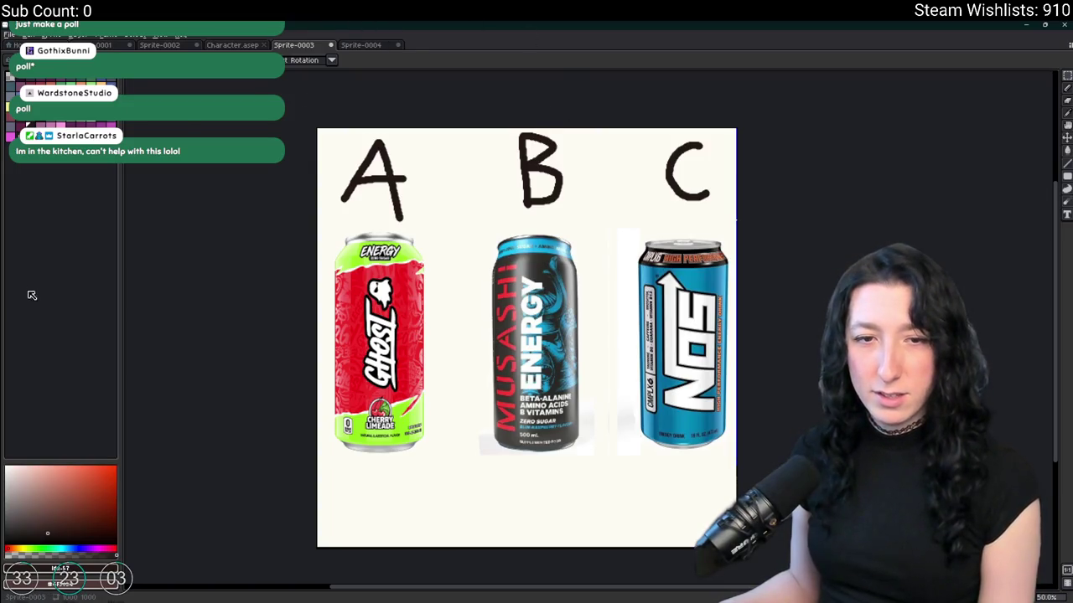
mouse_move(460, 482)
mouse_down()
mouse_move(359, 246)
mouse_move(316, 228)
mouse_up()
key(ctrl+d)
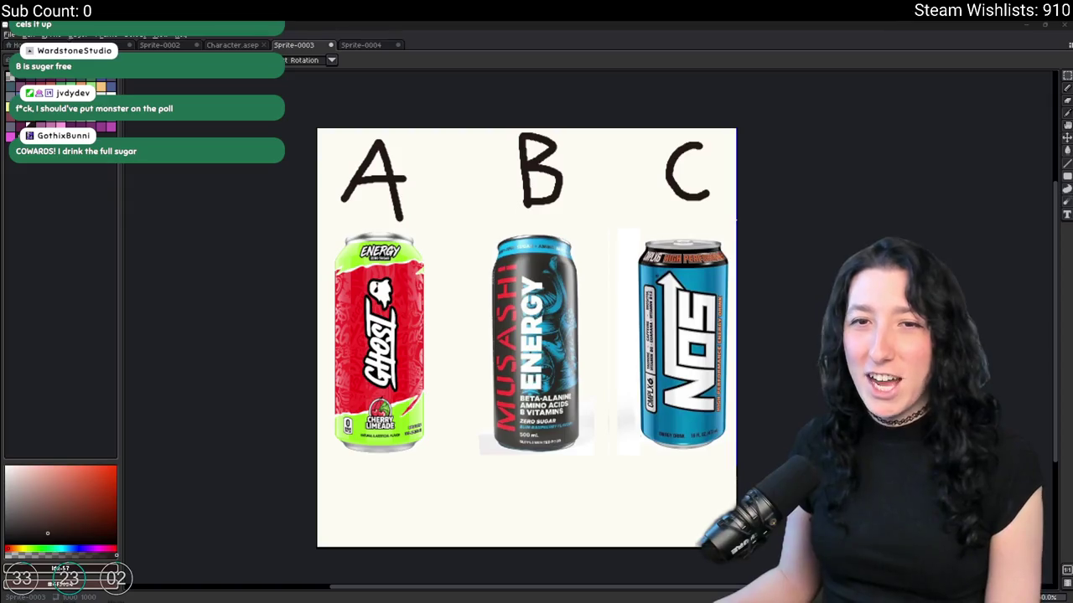
drag(626, 219, 734, 473)
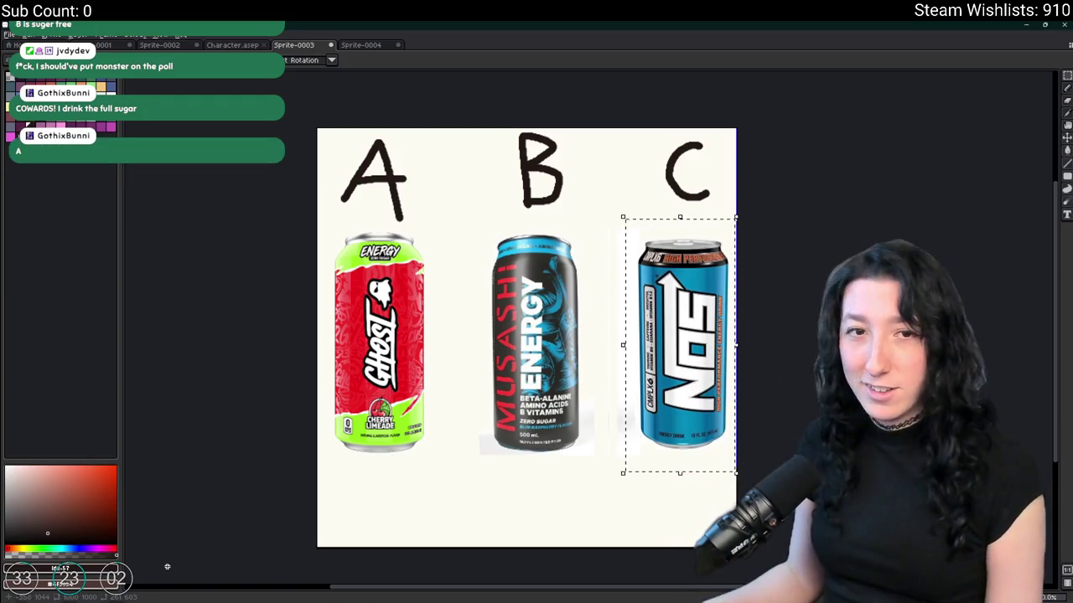
- Deselect, then close the Sprite-0004 NOS can sprite without saving
key(ctrl+d)
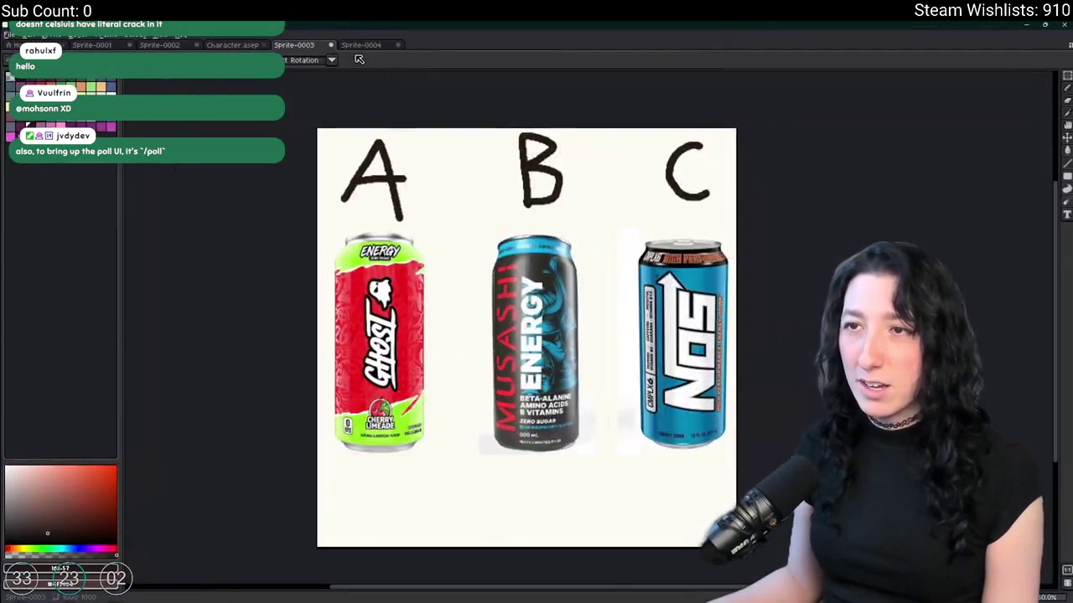
click(360, 47)
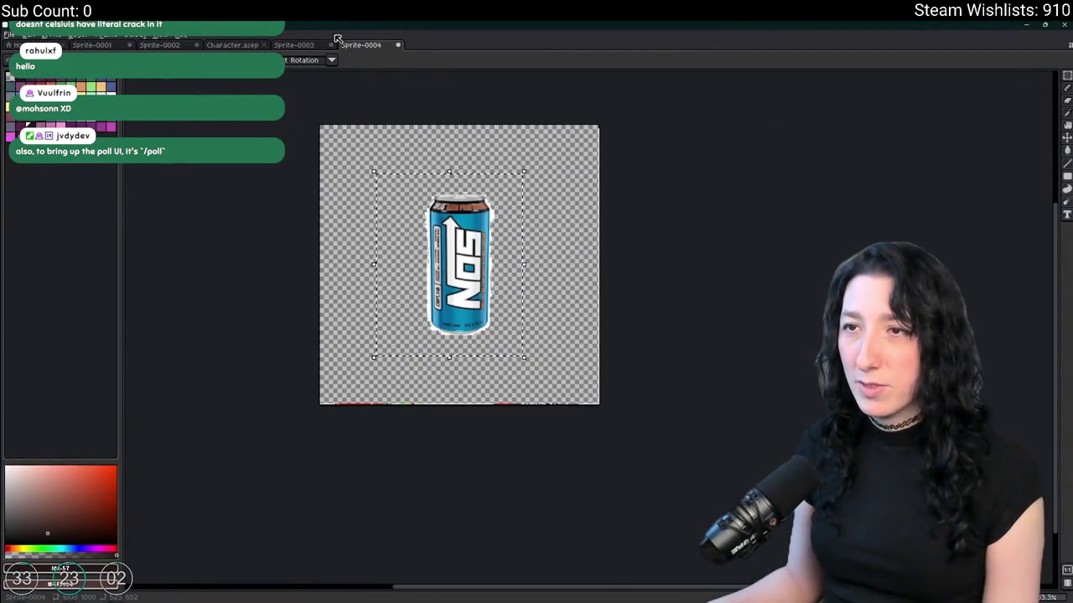
middle_click(372, 49)
click(538, 336)
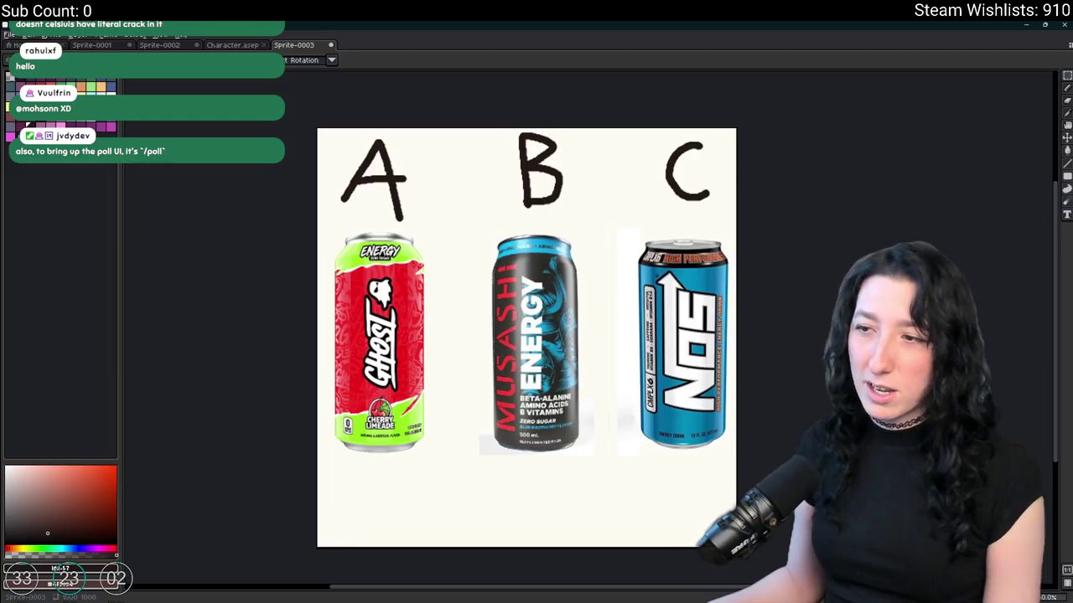
- Select the entire A/B/C image in Sprite-0003 and open the Start menu
drag(594, 216, 737, 470)
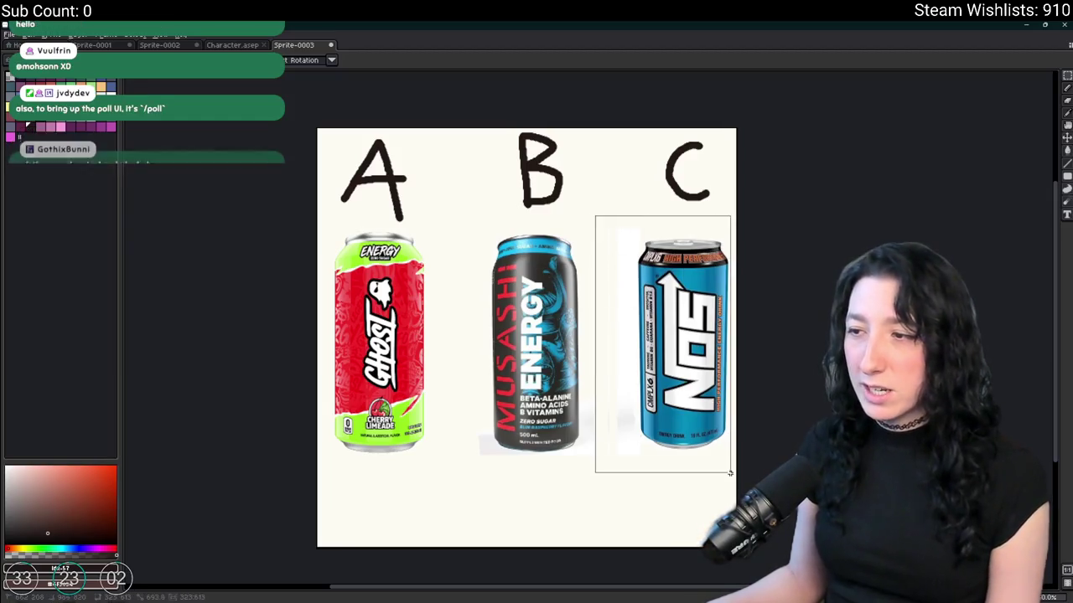
click(604, 528)
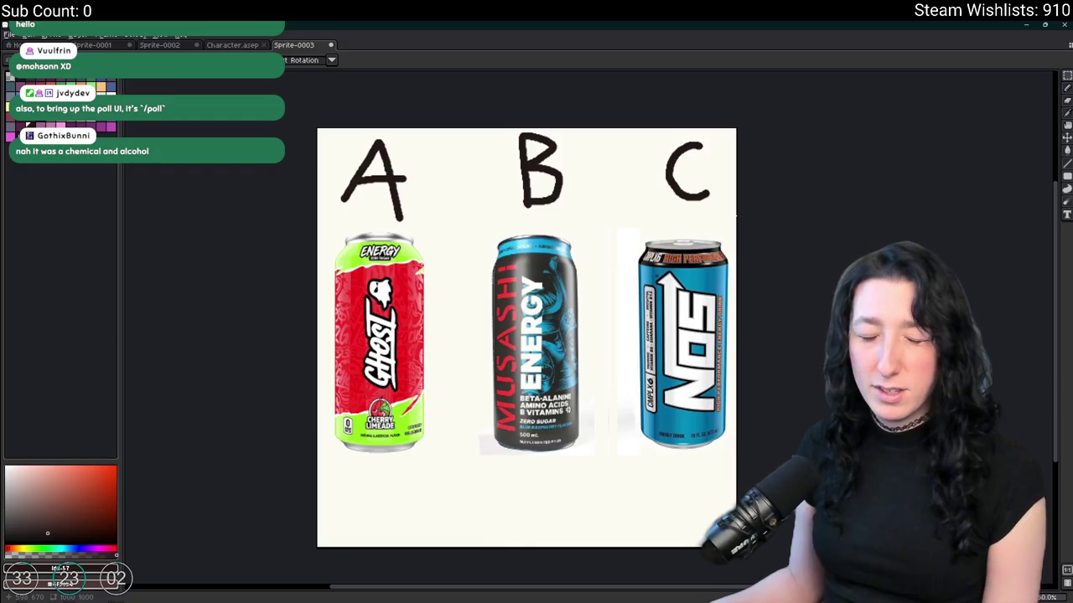
key(ctrl+a)
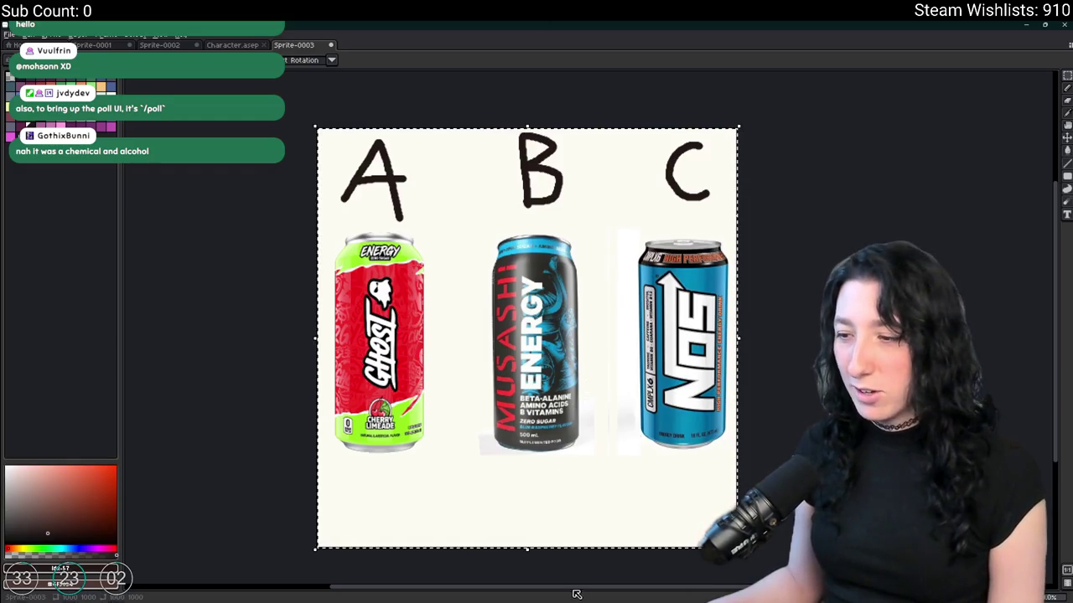
mouse_move(547, 597)
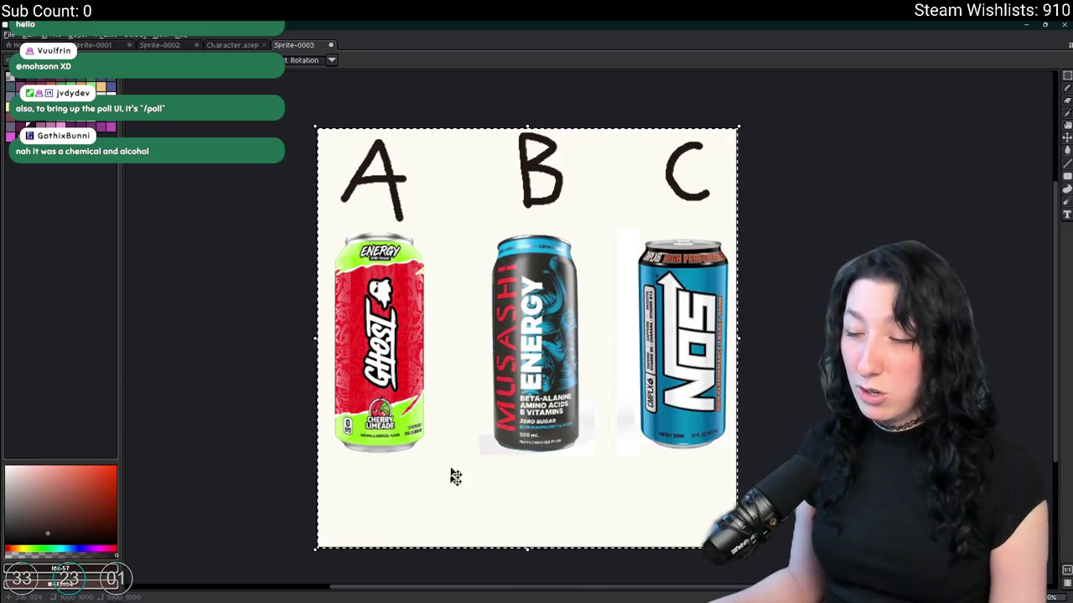
key(super)
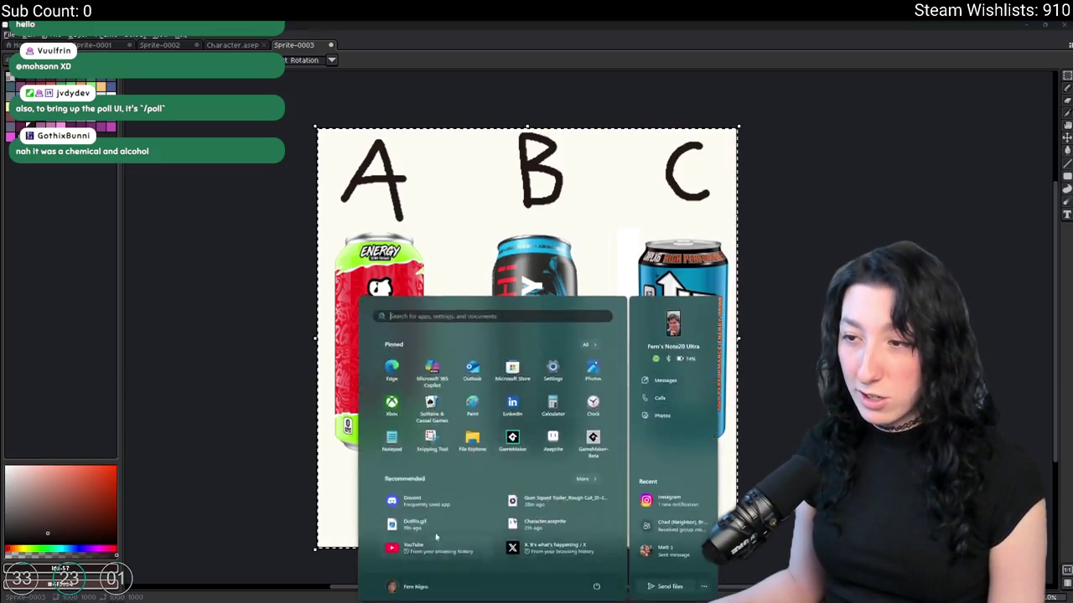
- Launch Discord and look through #welcome and a new member's profile
text(d)
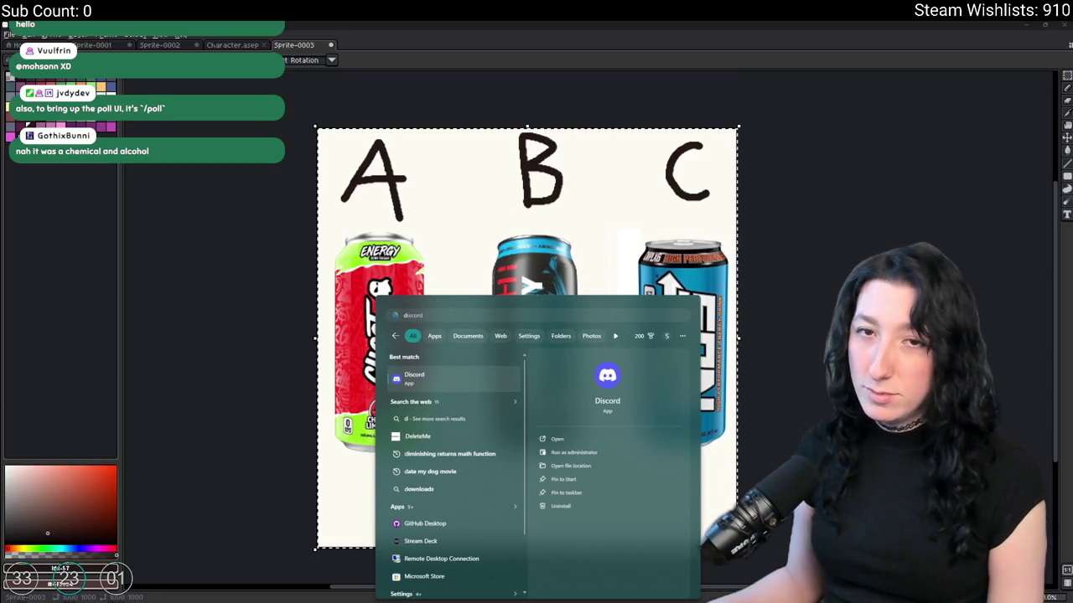
key(Return)
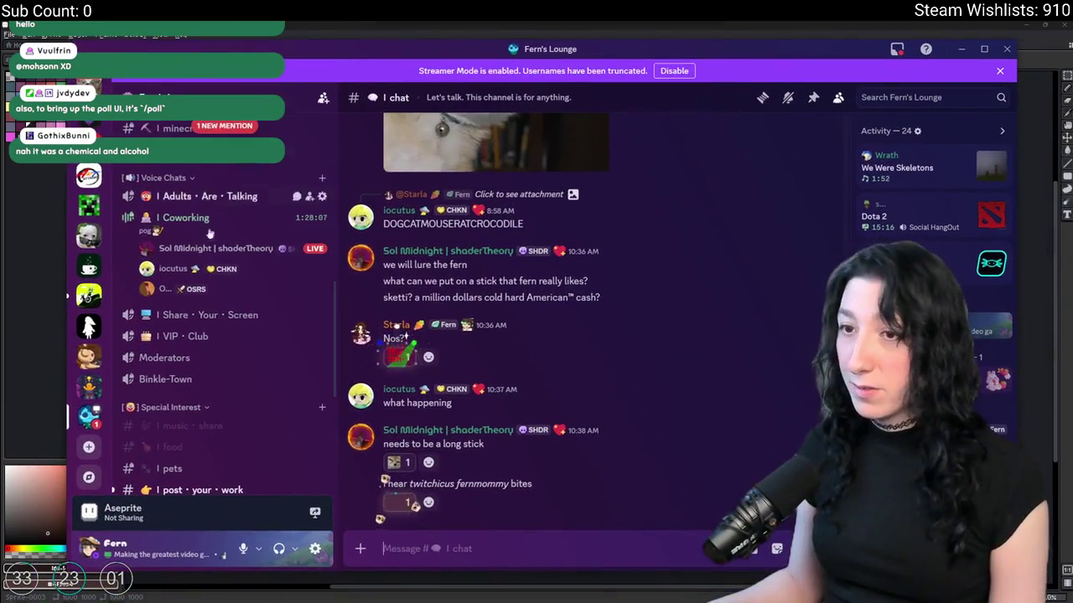
scroll(176, 274, up, 3)
click(176, 310)
click(182, 200)
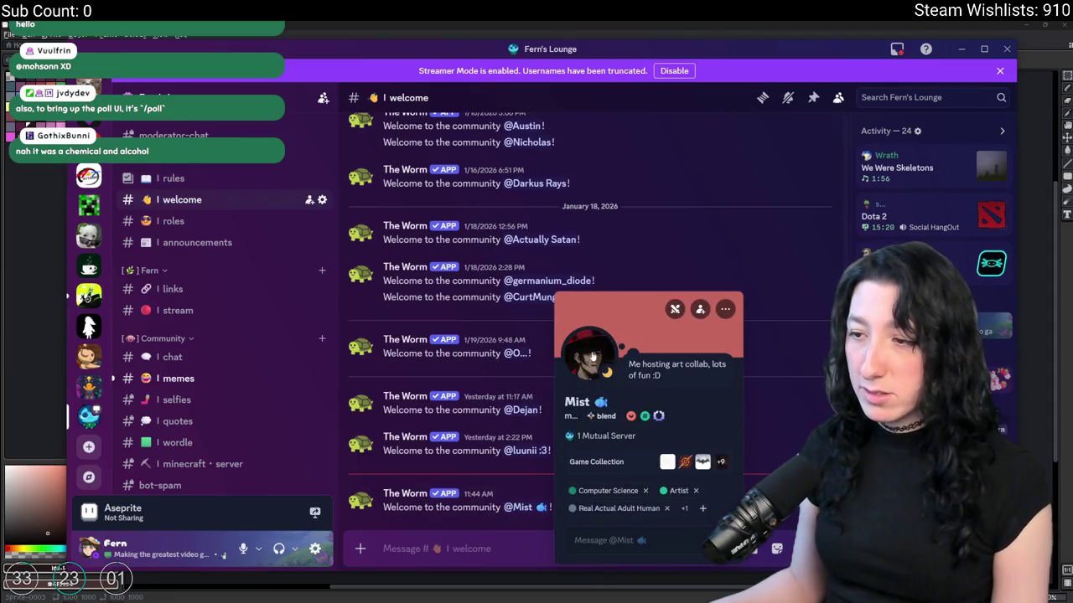
click(592, 356)
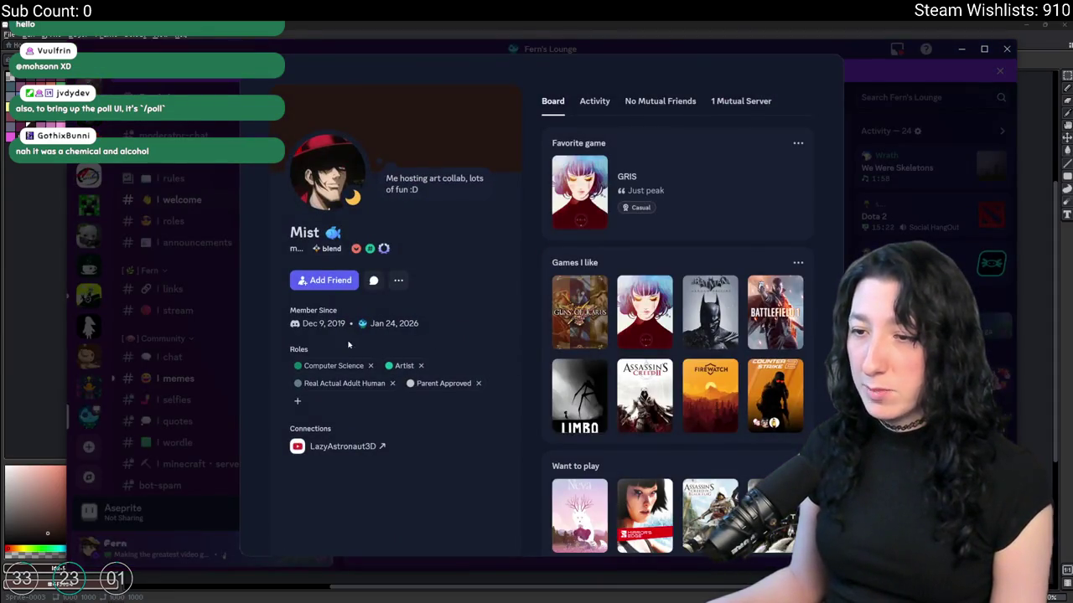
click(975, 346)
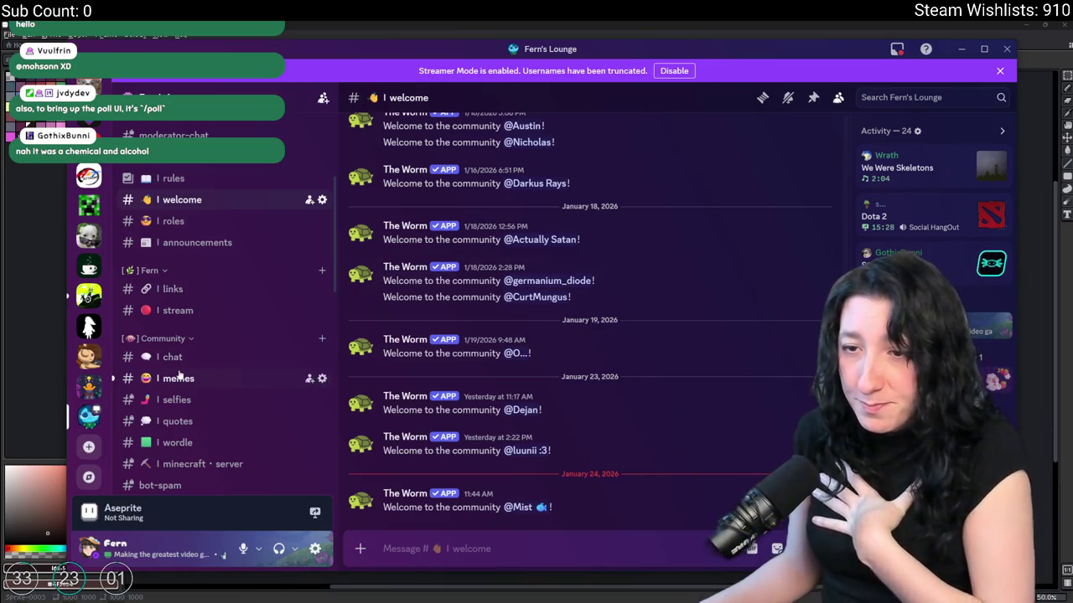
- Paste and send the copied A/B image as a new message in #stream
click(189, 317)
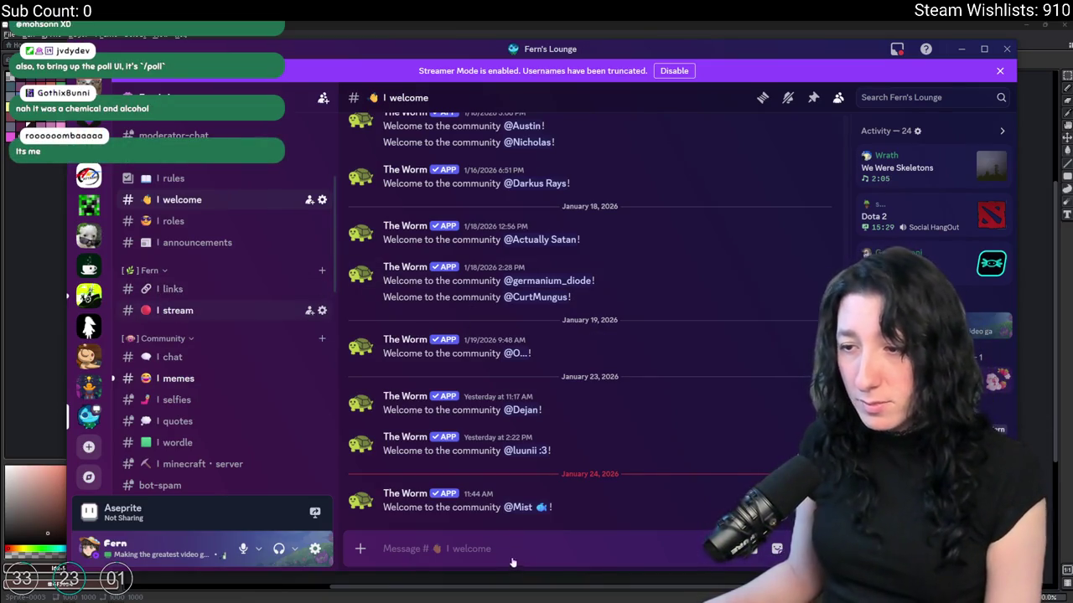
key(ctrl+v)
key(Return)
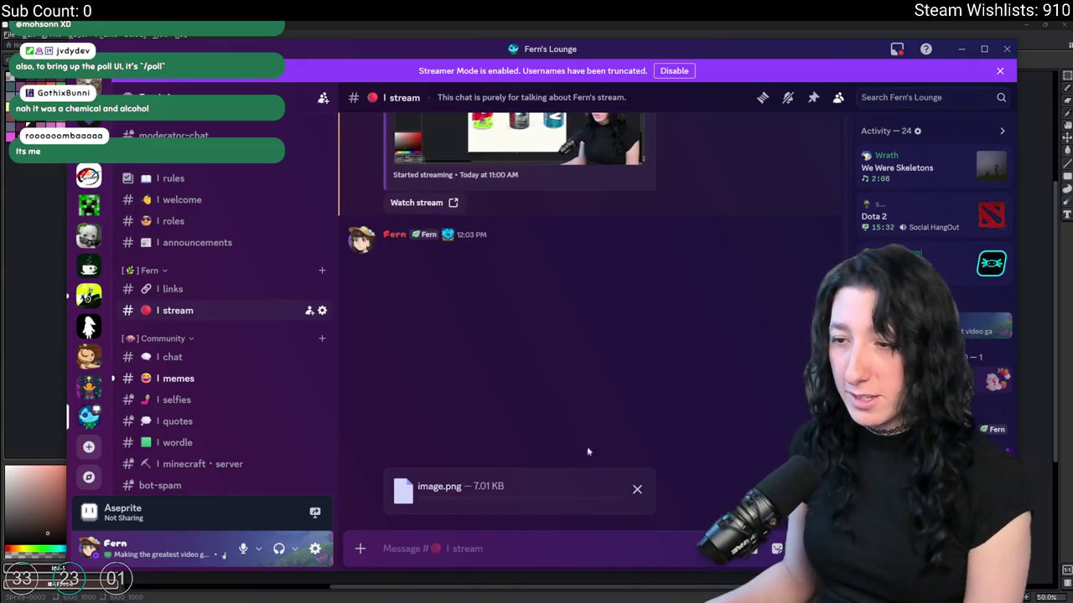
right_click(549, 362)
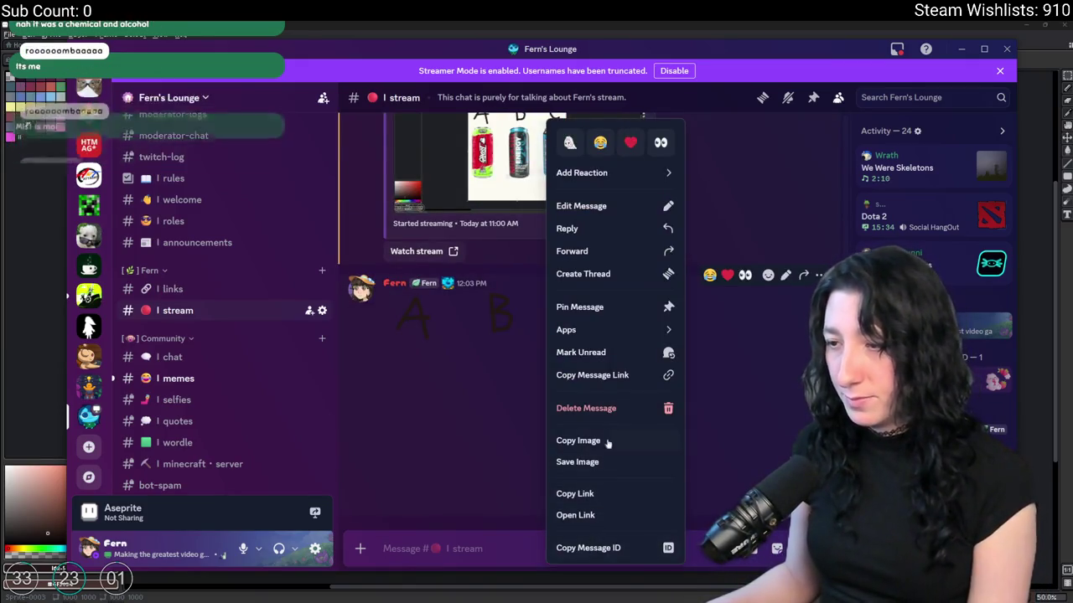
- Delete the A/B-only image post from #stream
click(614, 410)
key(Return)
key(alt+Tab)
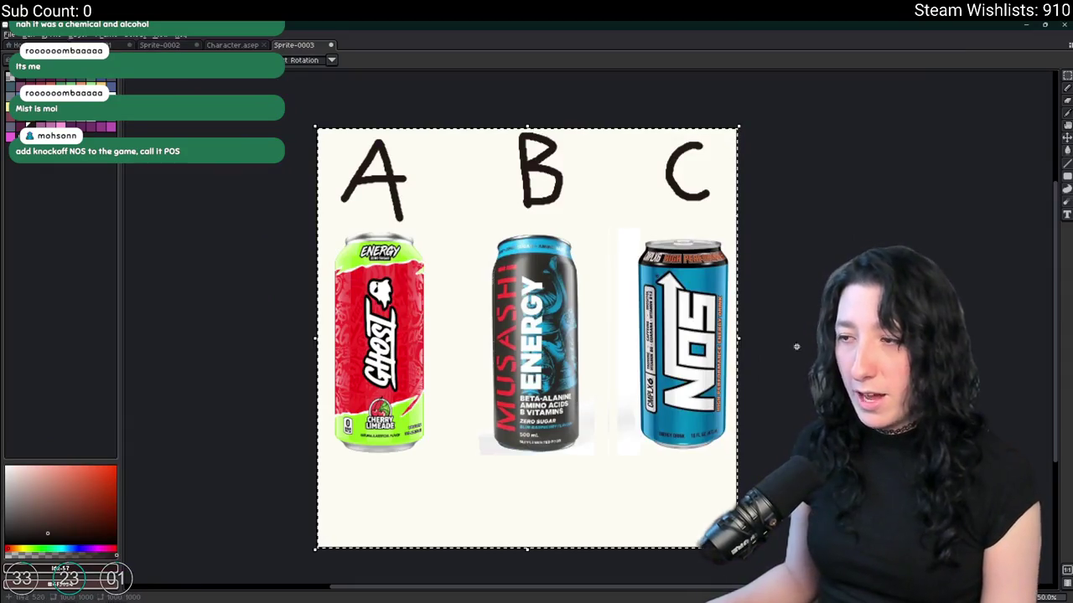
- In Aseprite, drop the selection and delete Layer 2, leaving only Layer 1
key(ctrl+d)
key(Tab)
double_click(221, 534)
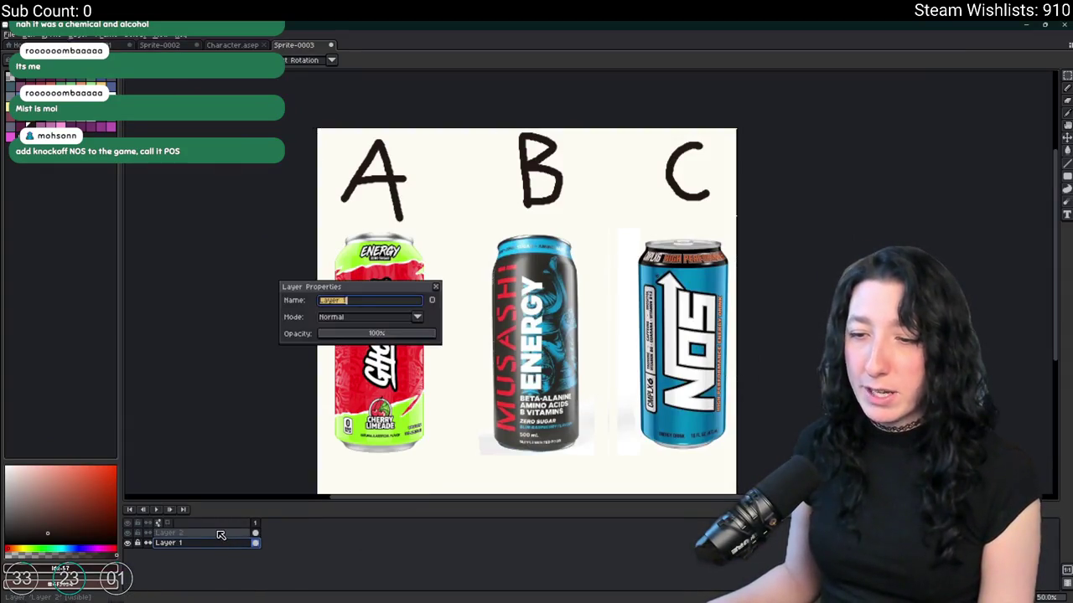
key(Escape)
right_click(222, 534)
click(251, 579)
- Post the full A/B/C image in #stream, then delete that post too
key(alt+Tab)
key(alt+Tab)
key(alt+Tab)
key(ctrl+v)
key(Return)
scroll(630, 382, up, 5)
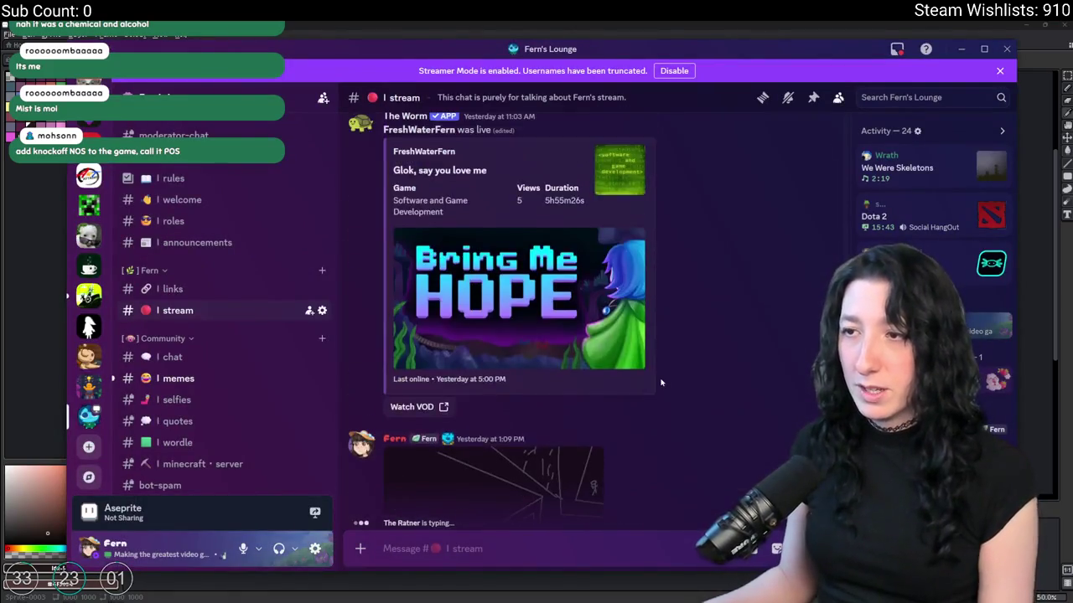
scroll(541, 302, down, 5)
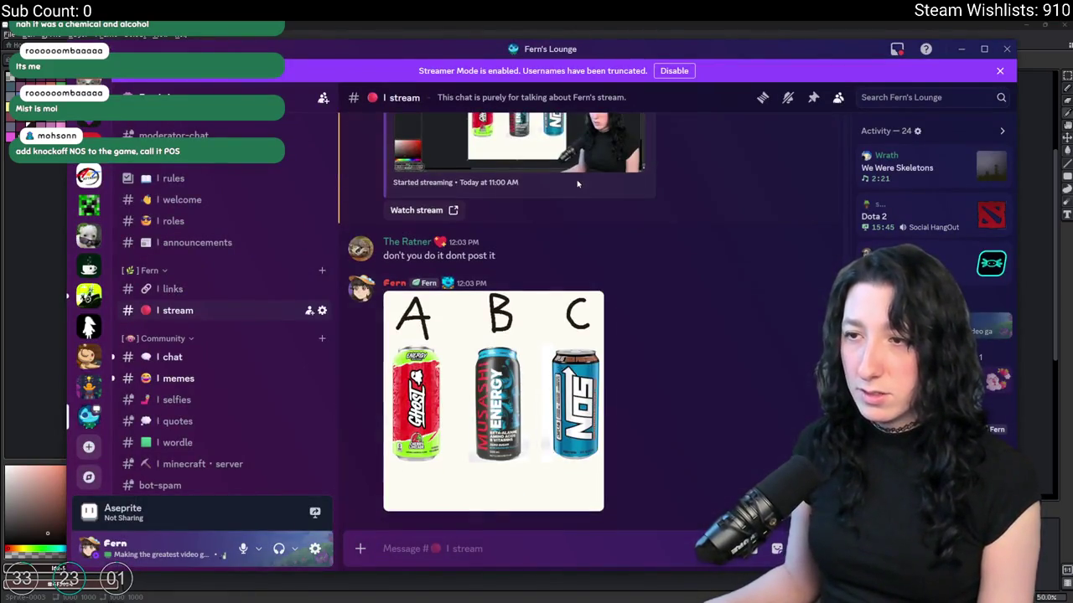
right_click(545, 249)
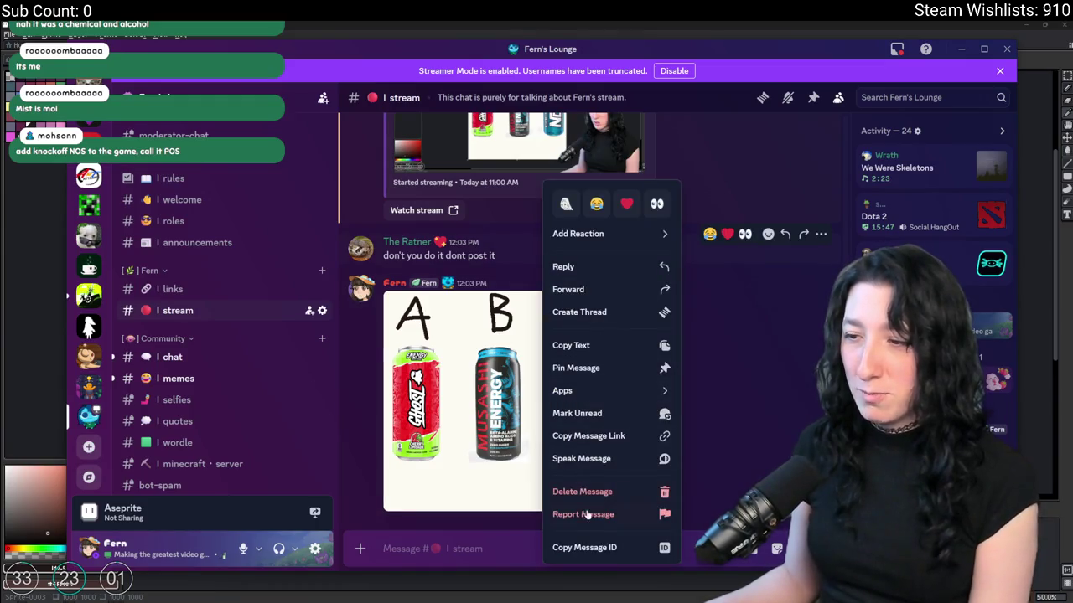
click(604, 491)
key(Escape)
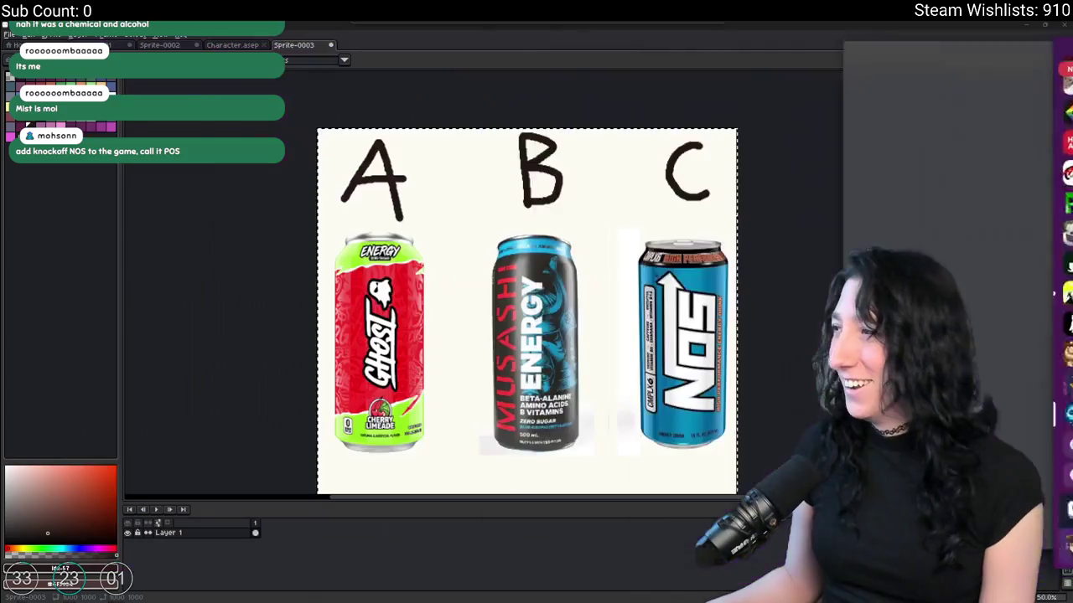
- Close the Sprite-0003 tab with Don't Save, leaving Character.aseprite showing
key(alt+Tab)
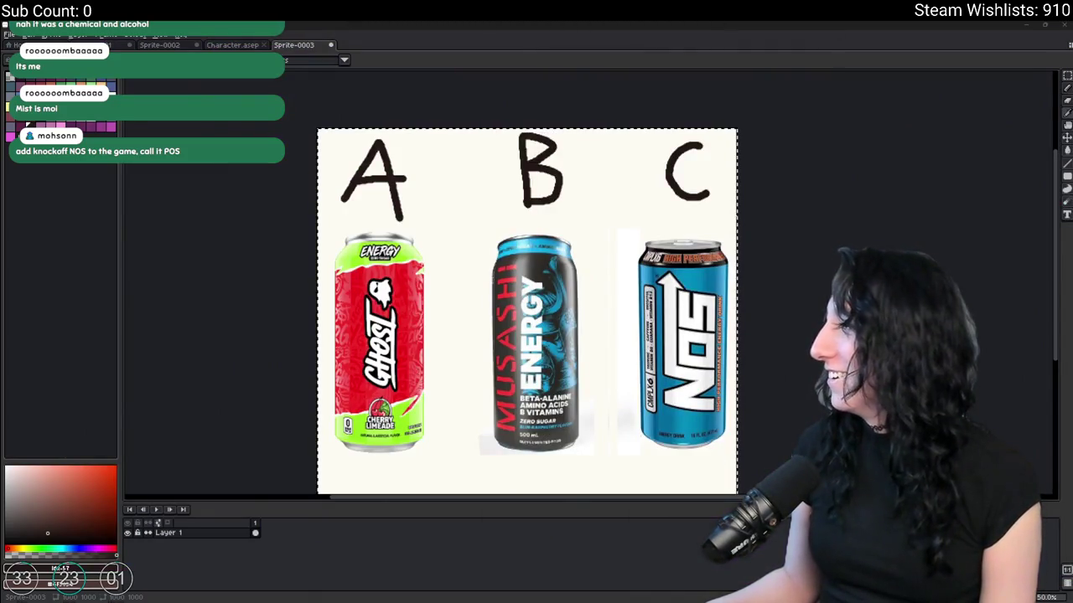
middle_click(278, 46)
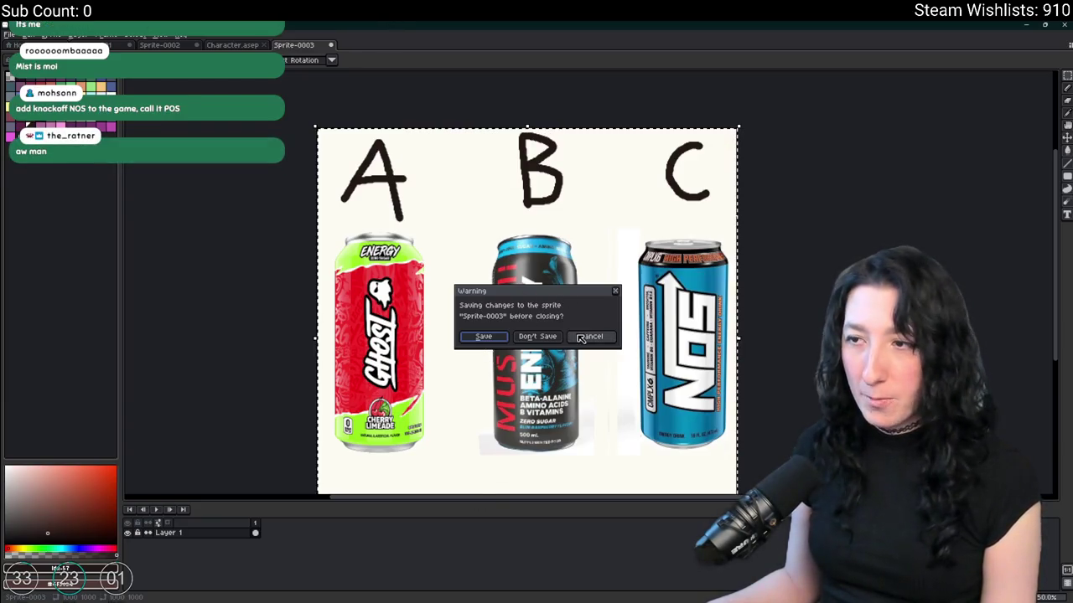
click(537, 336)
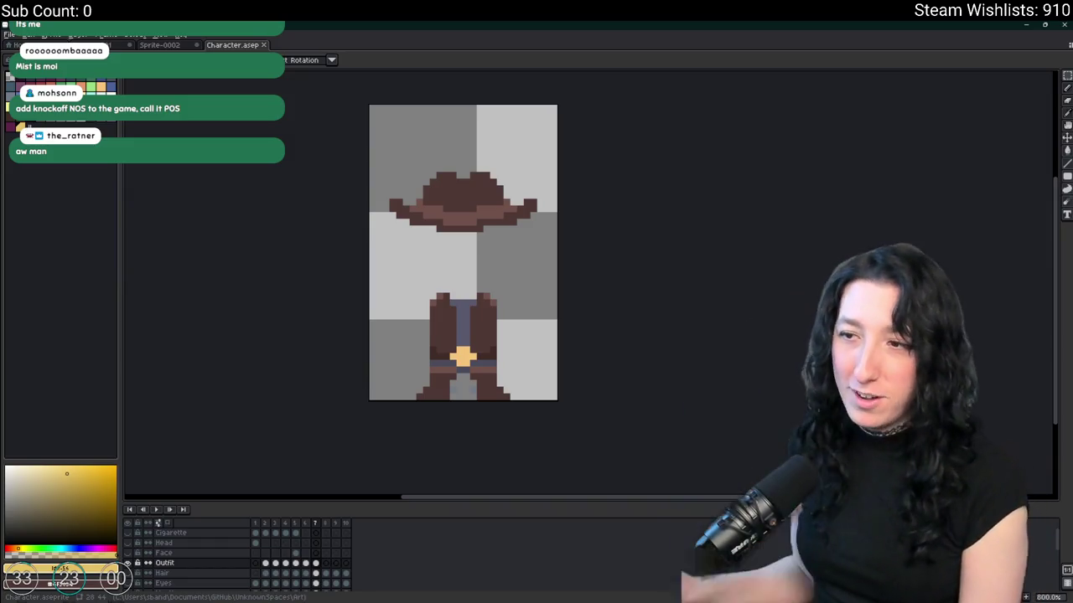
key(alt+Tab)
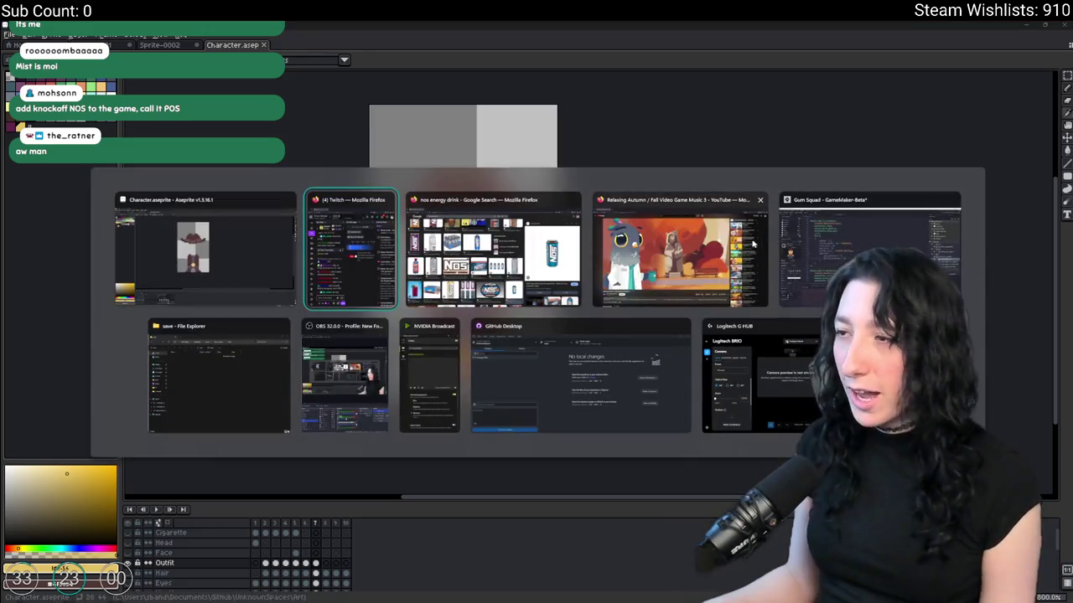
key(Escape)
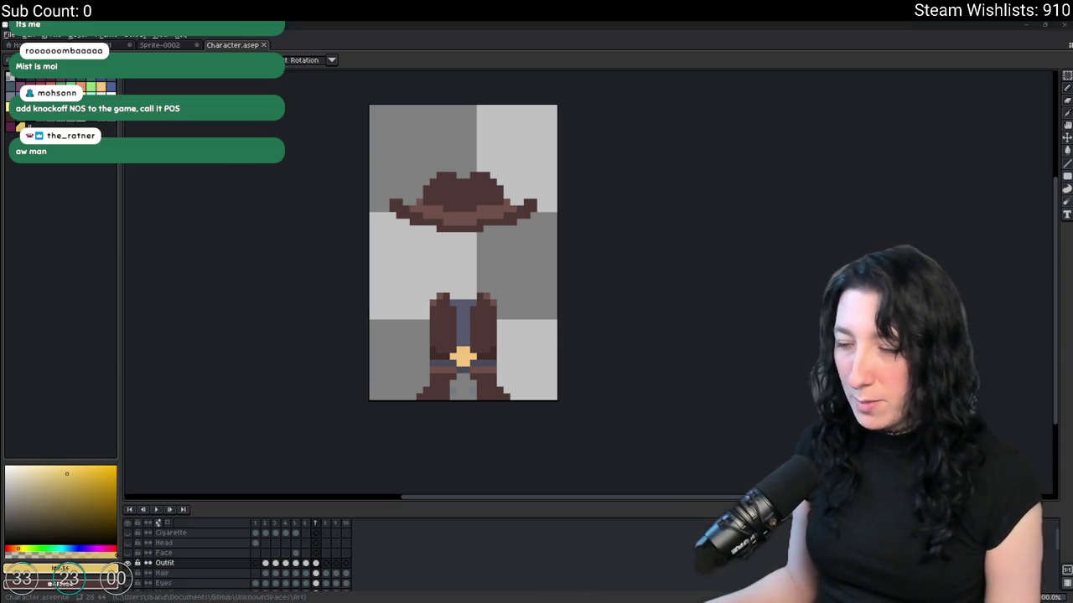
- Start a new line after barrel_extender : 0 and clear stray characters from it
key(alt+Tab)
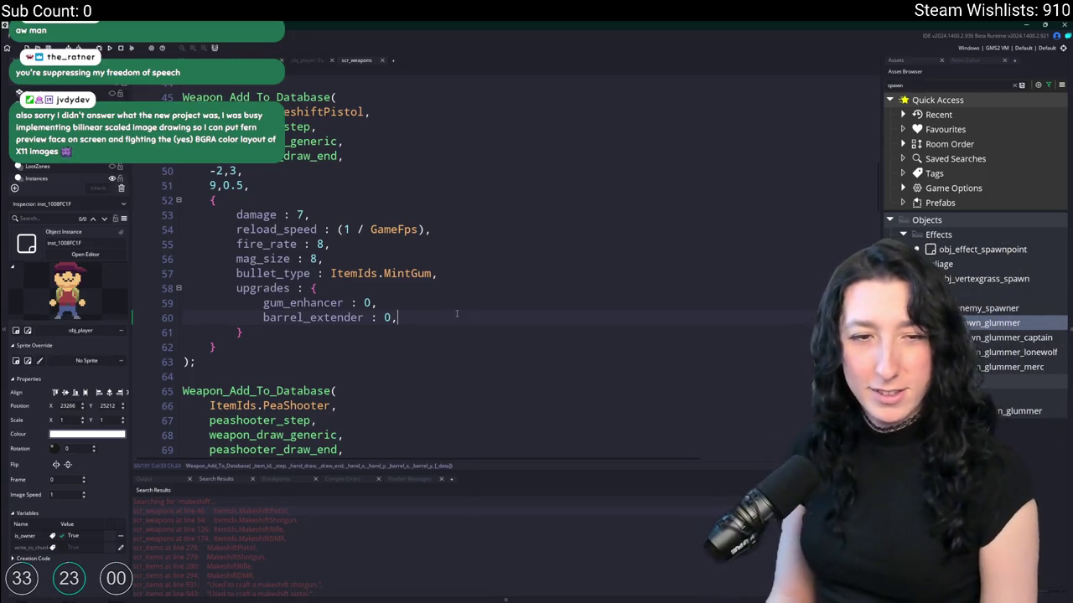
key(Return)
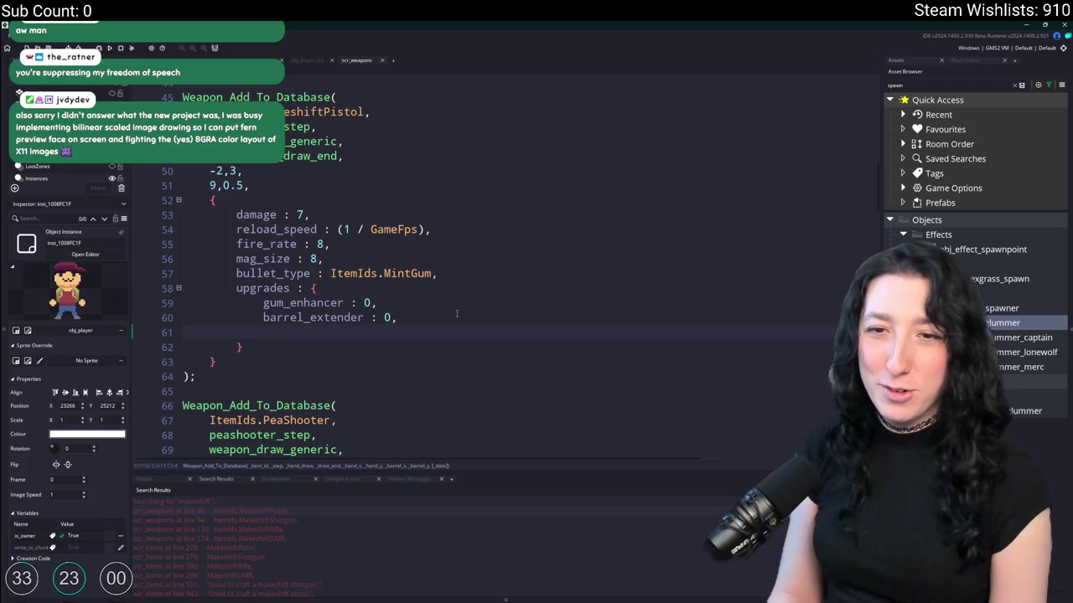
text(Z,x)
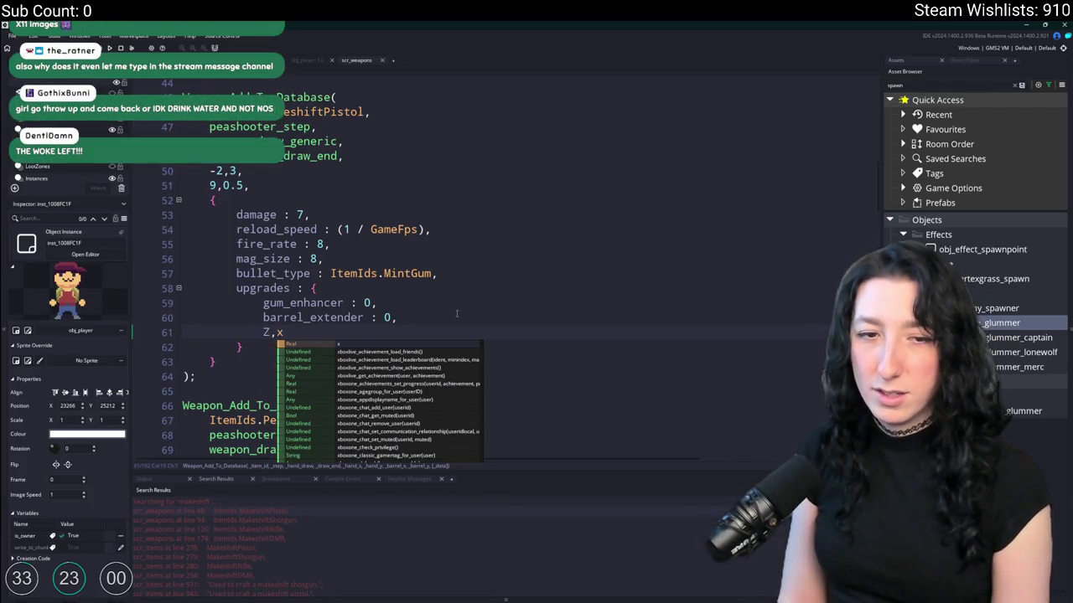
key(BackSpace)
key(BackSpace)
key(BackSpace)
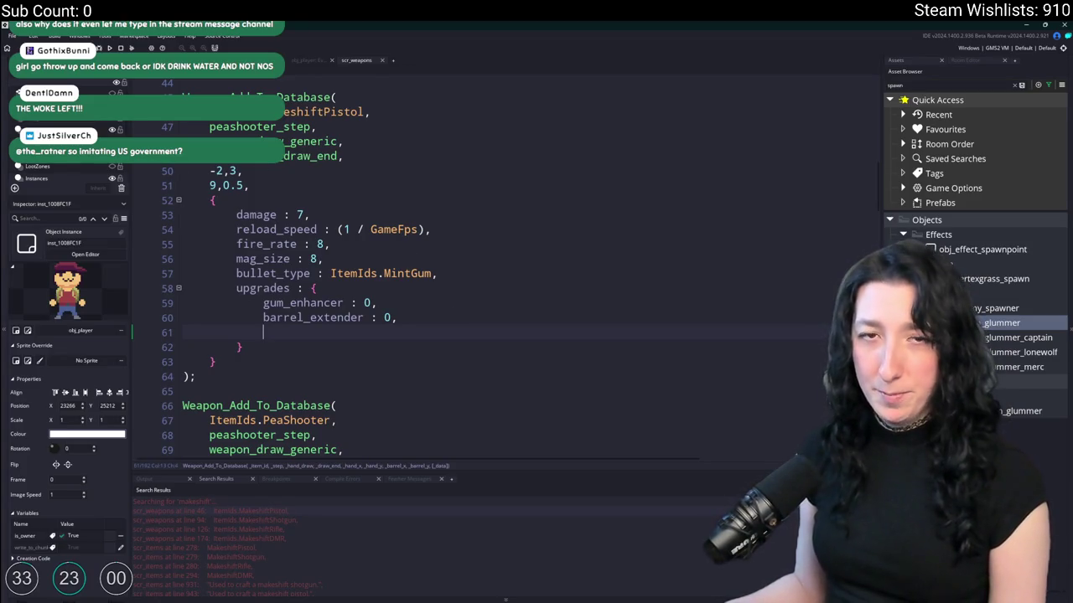
drag(382, 302, 421, 324)
click(420, 324)
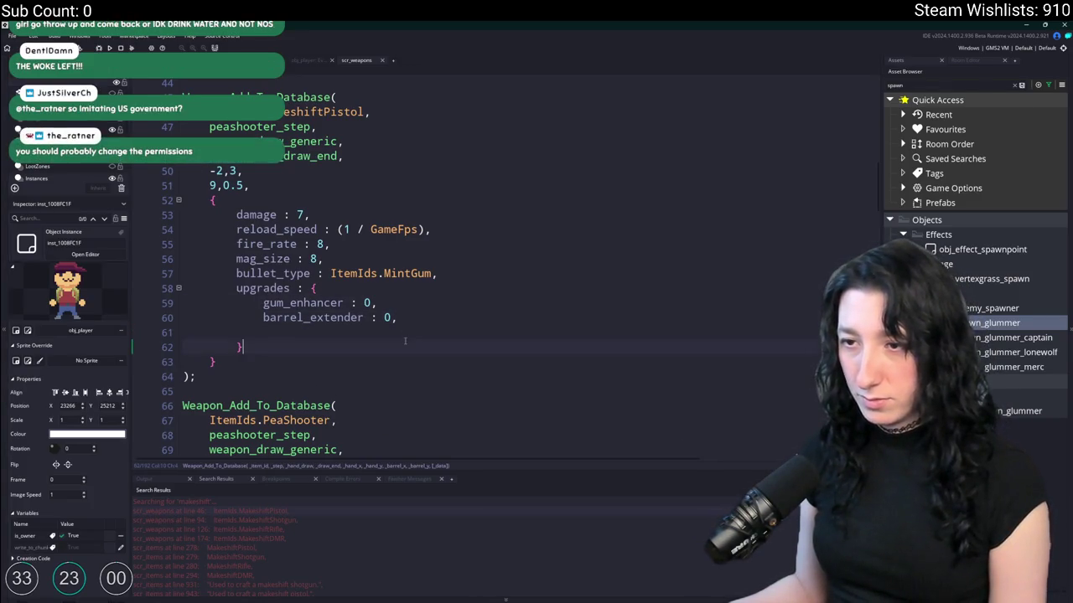
click(396, 333)
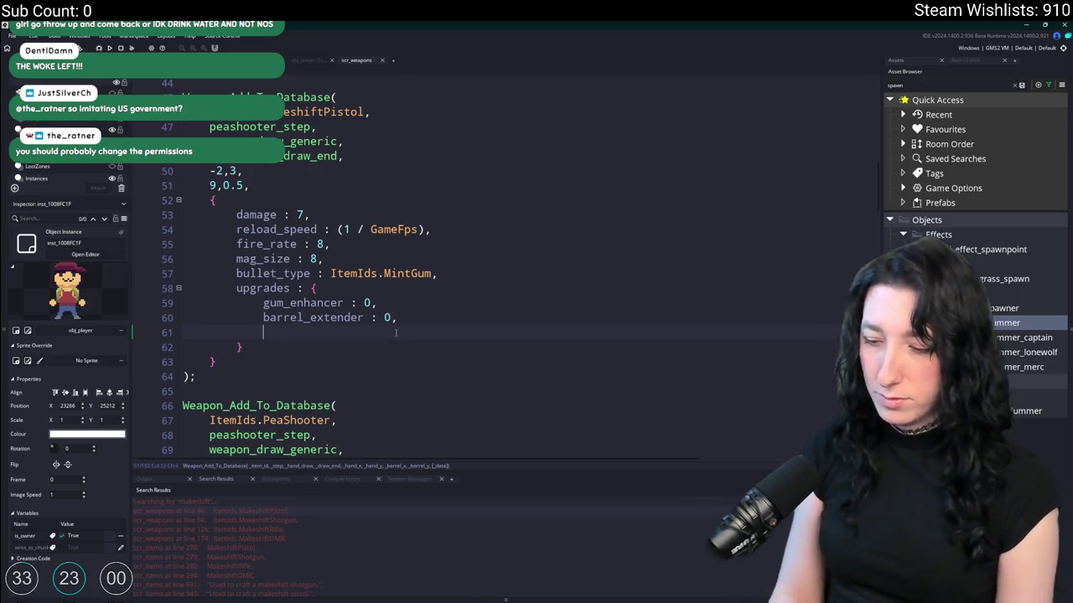
text(gum_)
- Type gum_side_loader on line 61, then replace it with 'speed_reloader : 0,'
key(BackSpace)
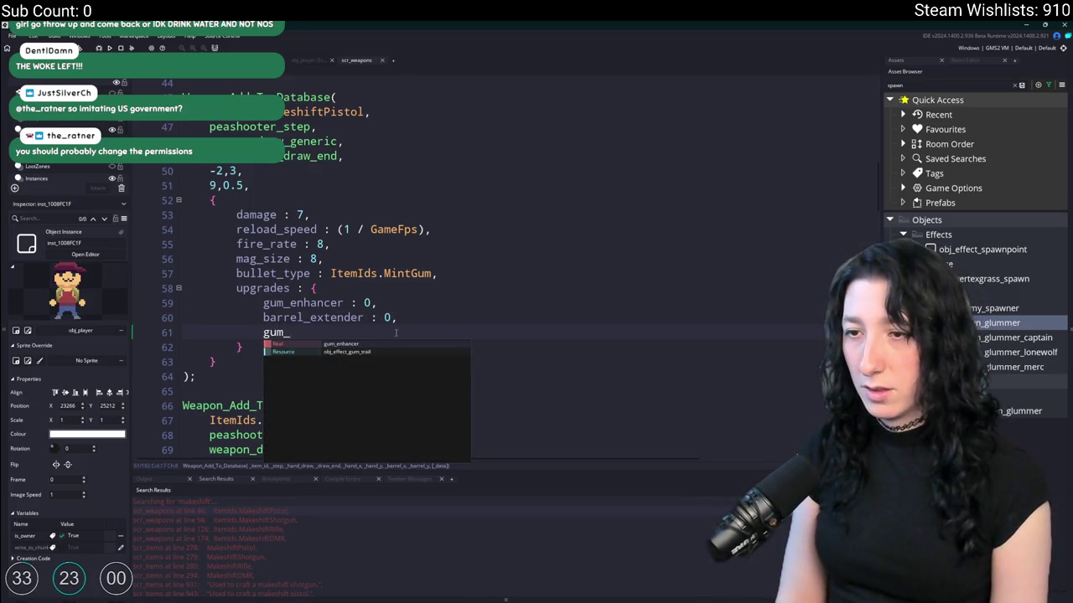
key(Escape)
text(um_)
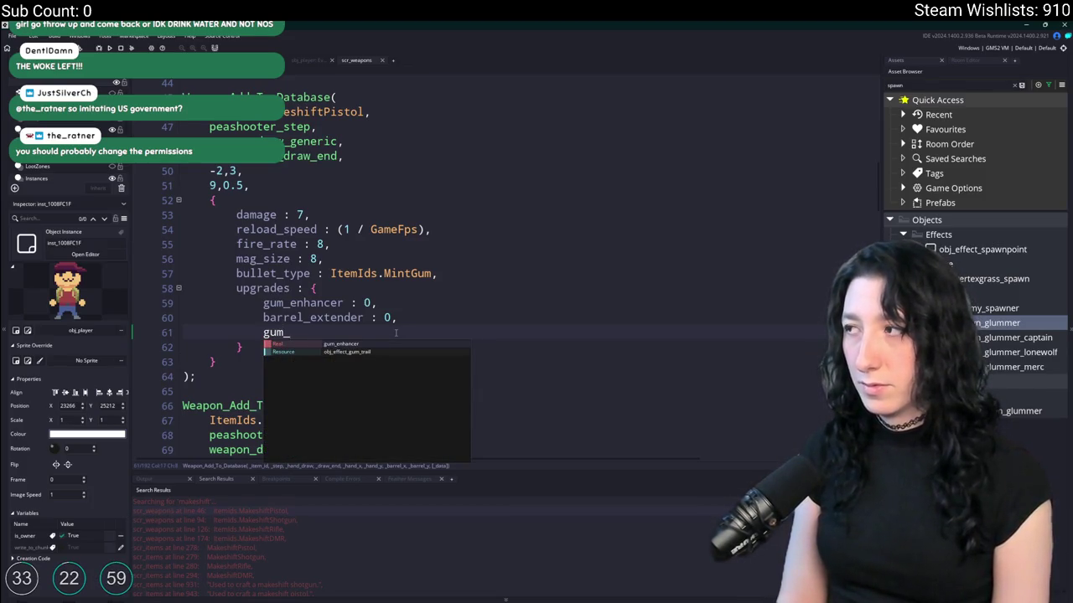
key(BackSpace)
key(BackSpace)
key(BackSpace)
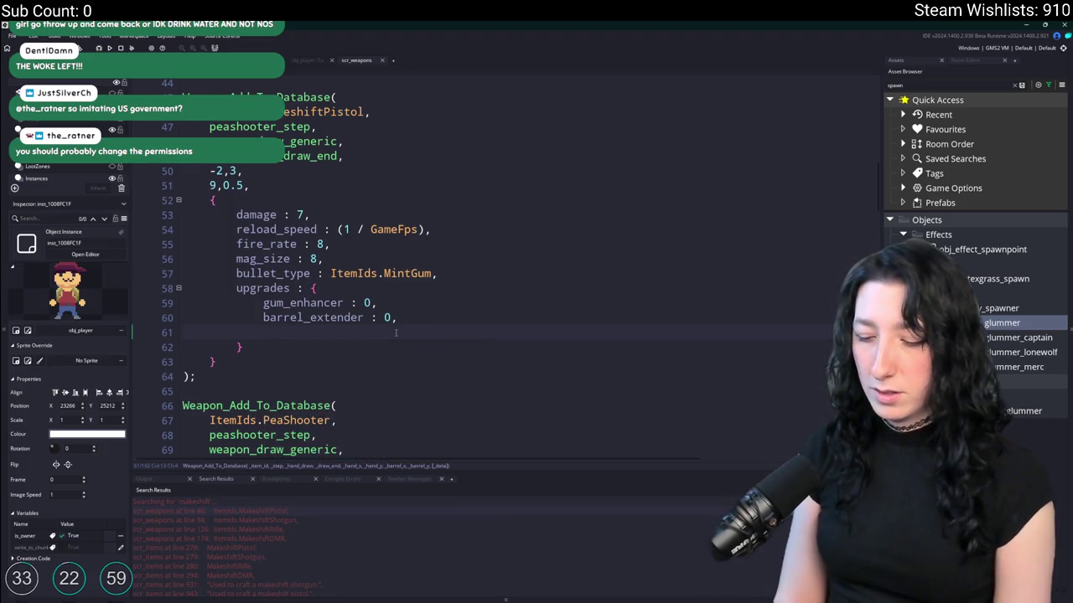
text(gum)
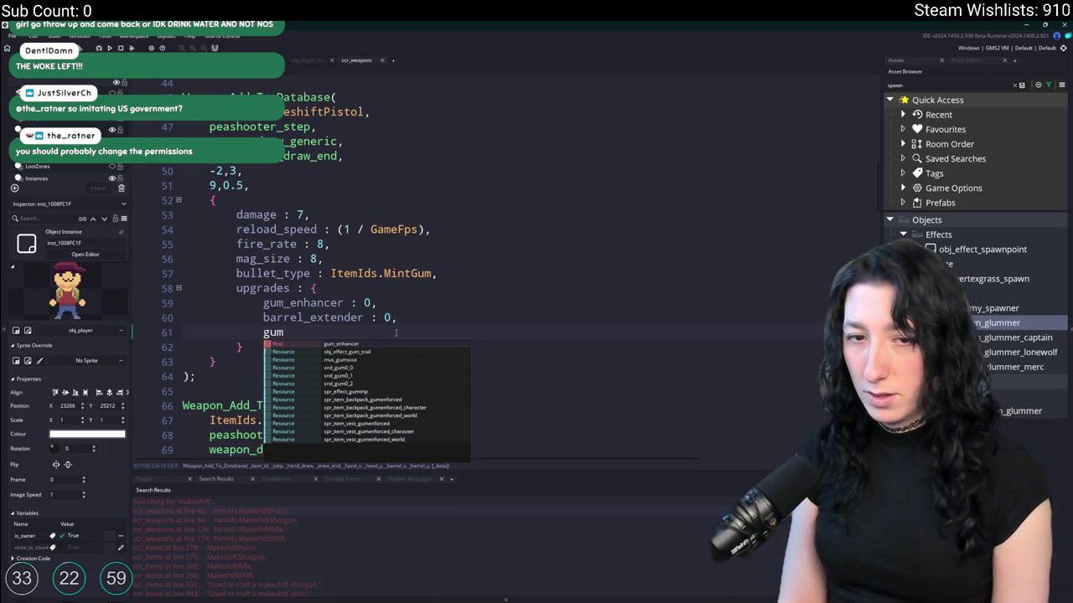
text(_sidek)
text(_loader :)
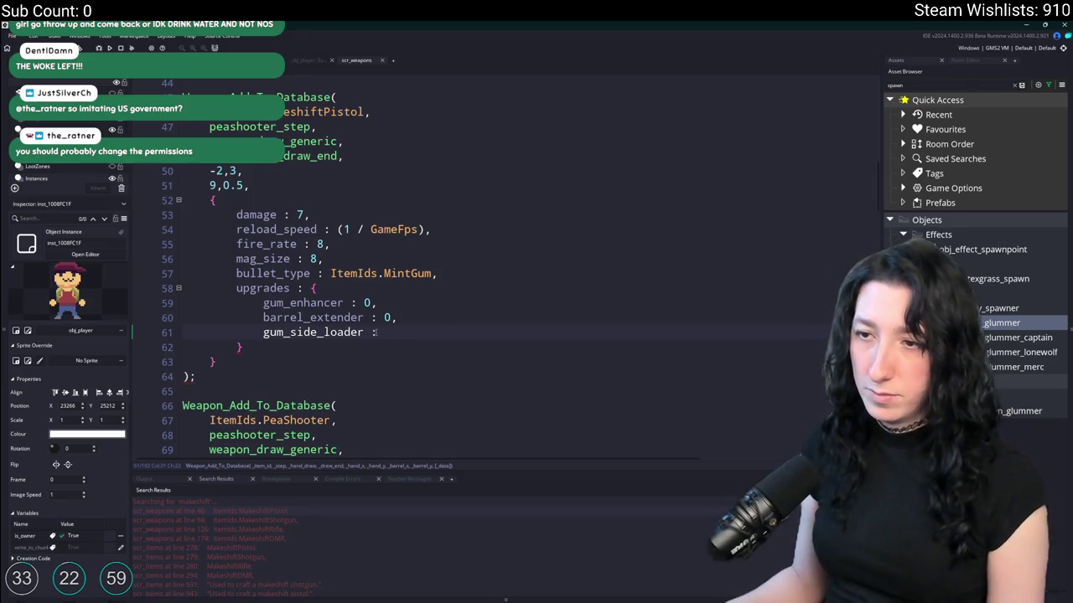
drag(376, 333, 263, 332)
text(speed_reloader : 0)
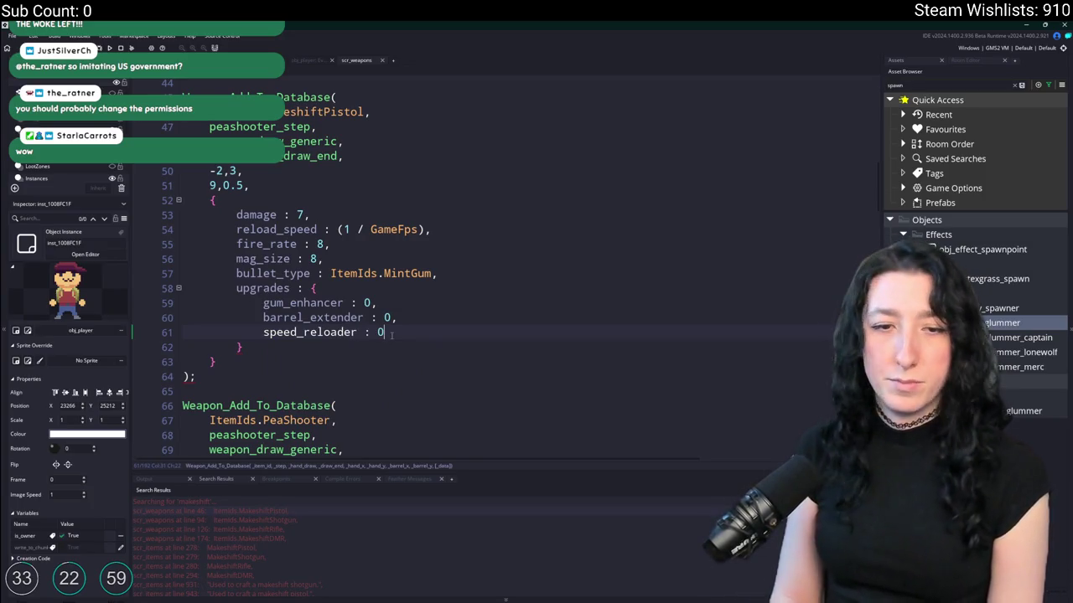
text(,)
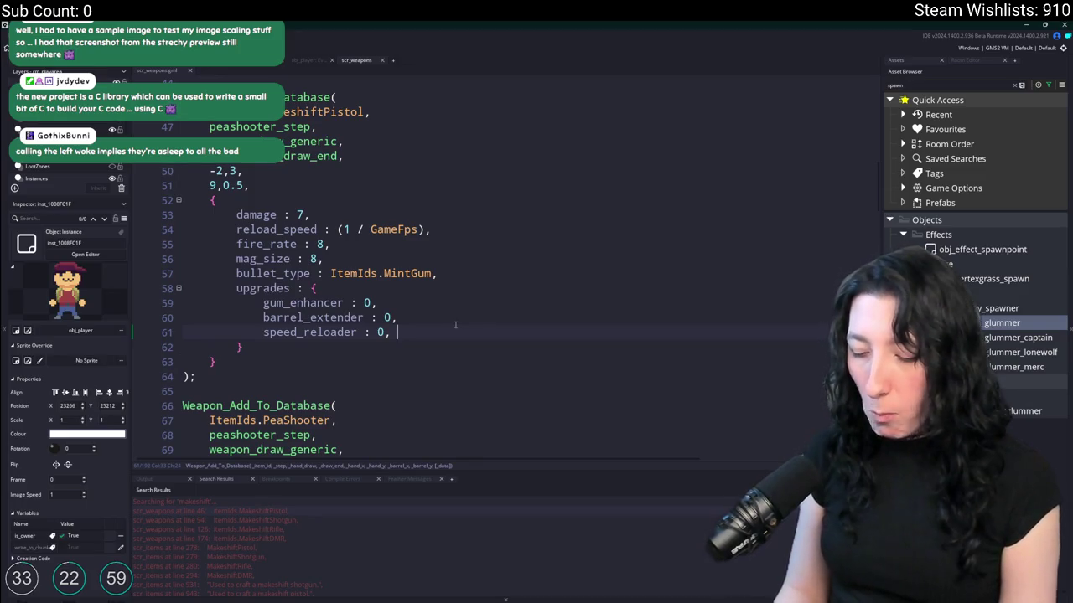
- Type 'ammo_drum : 0' on a new line after speed_reloader
key(Return)
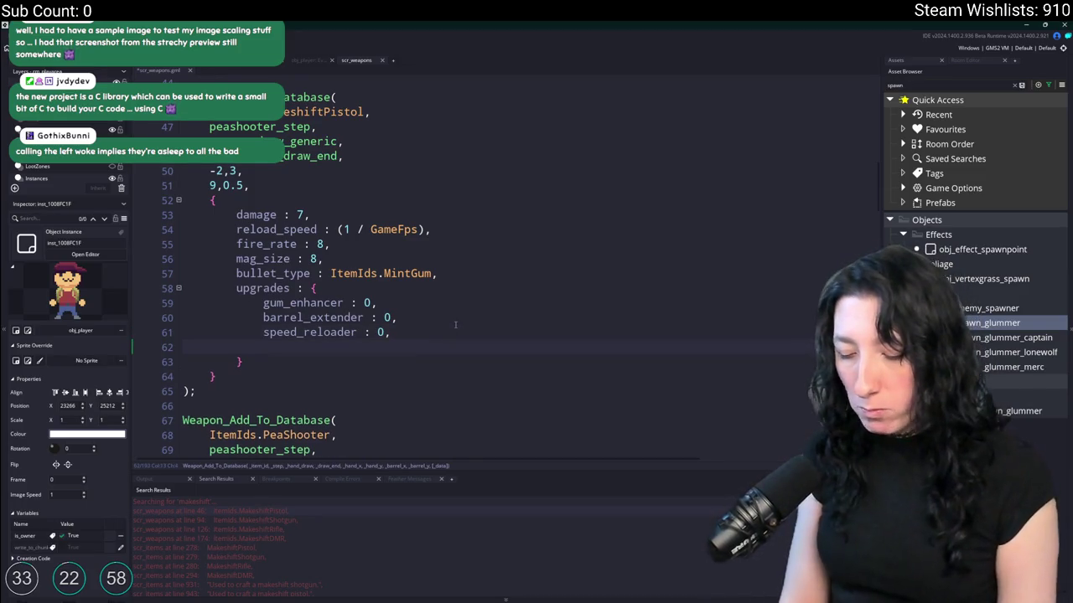
text(ammo_)
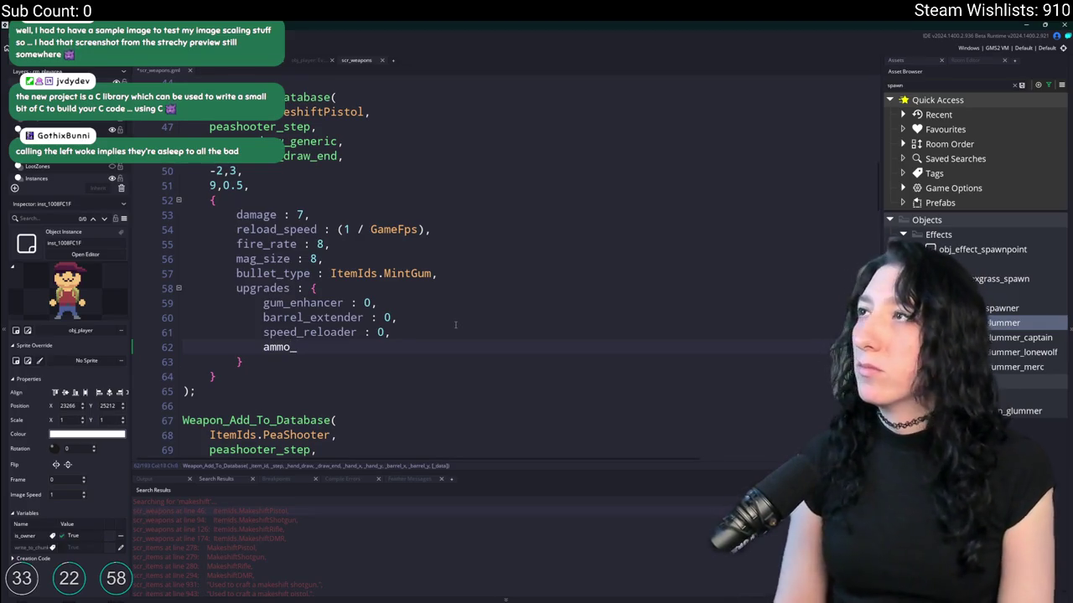
text(drum)
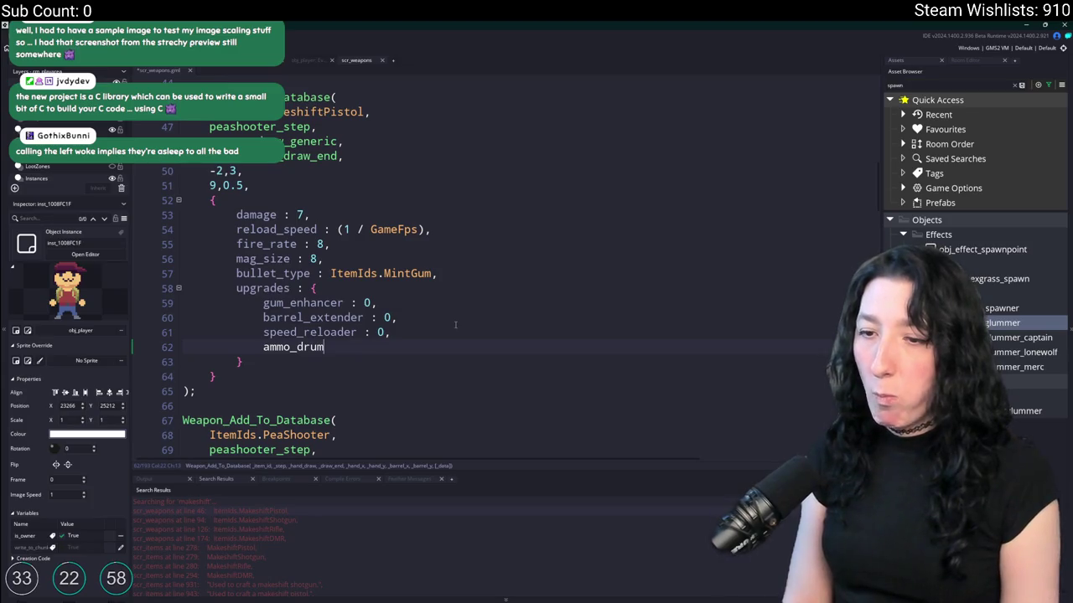
text( : 0)
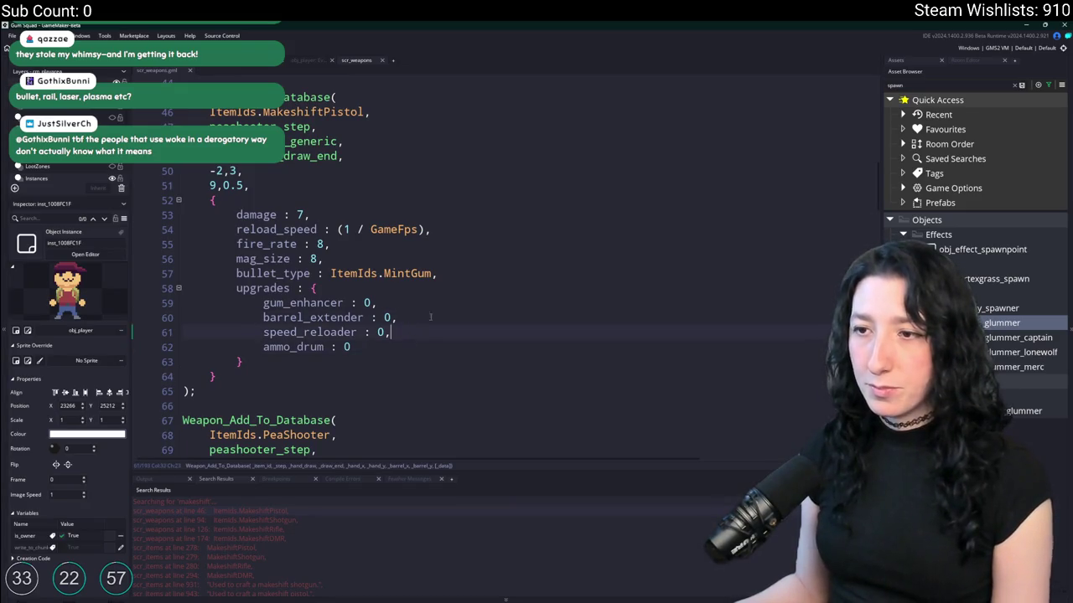
scroll(335, 342, up, 2)
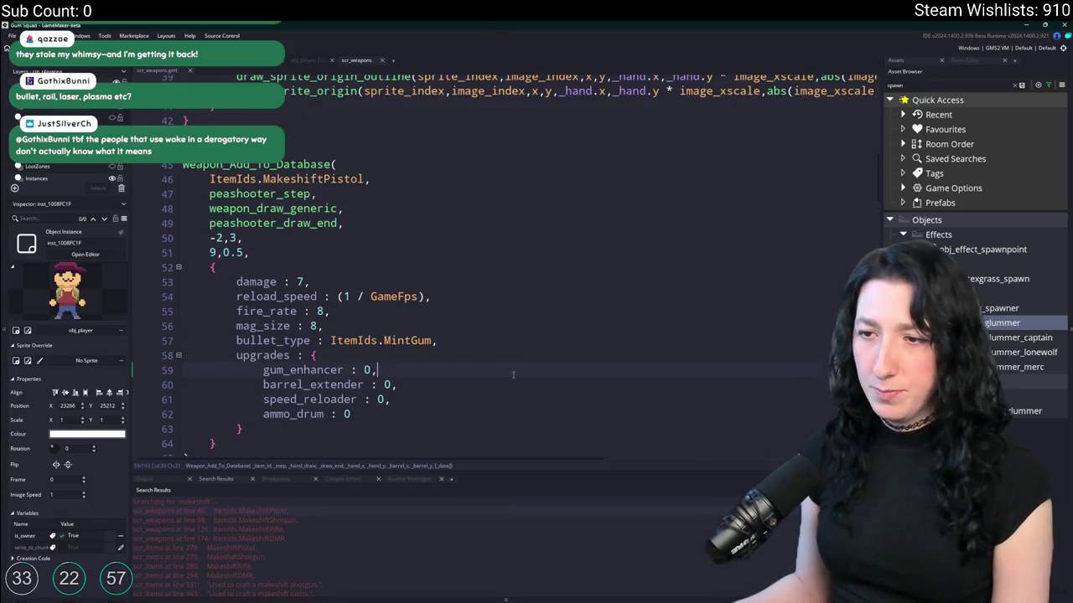
scroll(513, 374, down, 2)
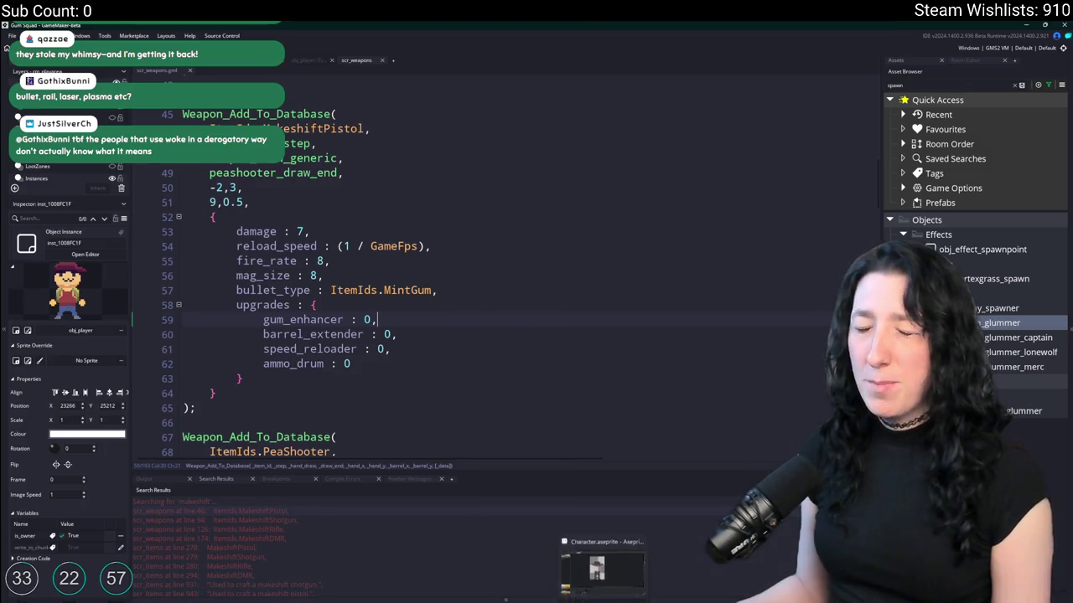
- Create a new 48×48 sprite via File > New Sprite and pick a cyan palette swatch
key(alt+Tab)
click(10, 35)
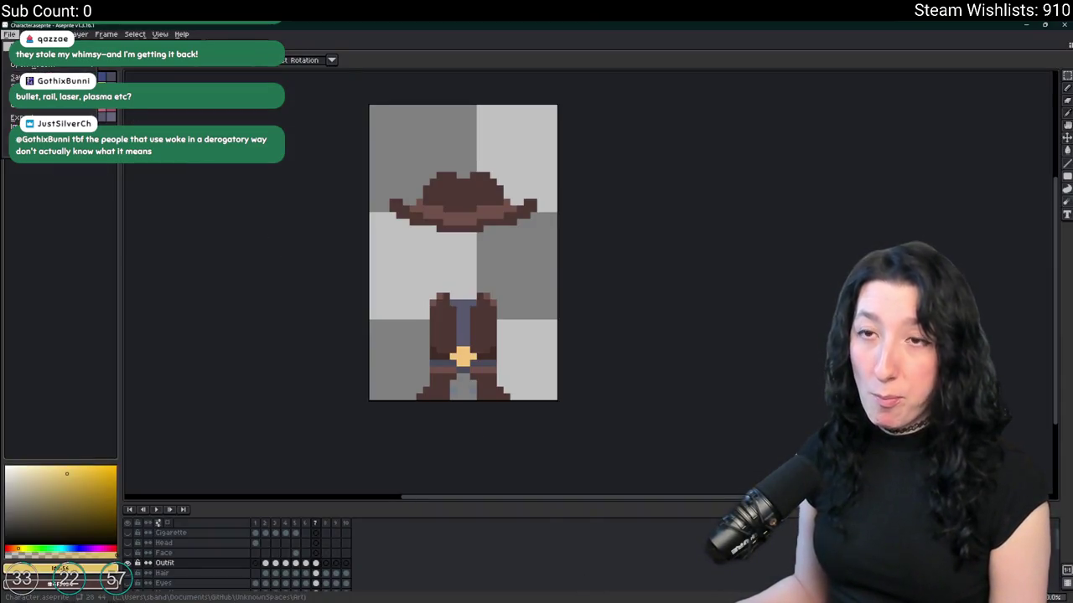
click(25, 52)
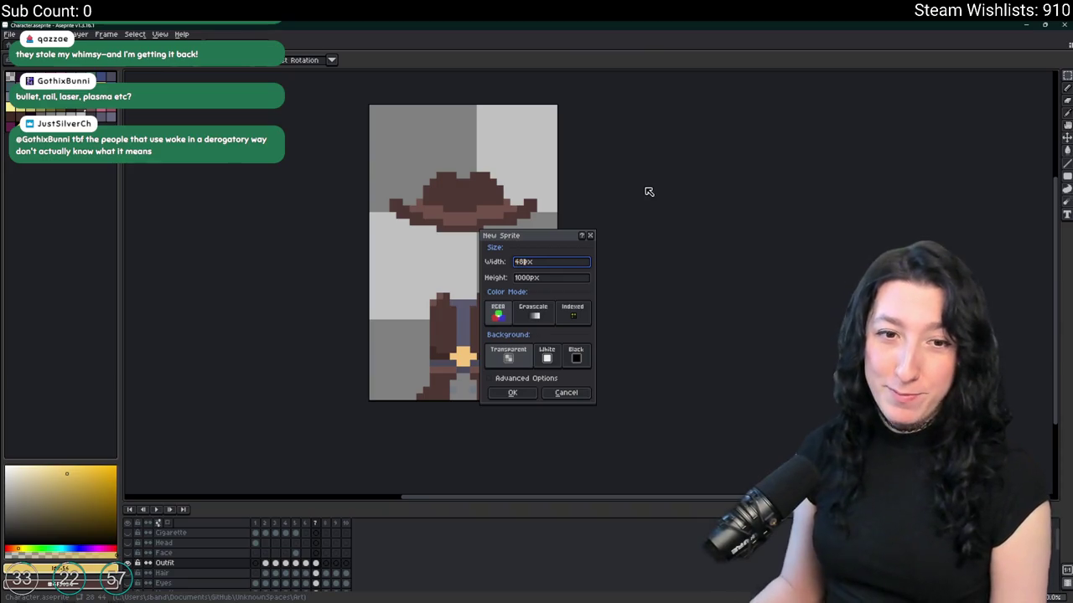
key(Tab)
text(48)
key(Return)
scroll(634, 276, up, 8)
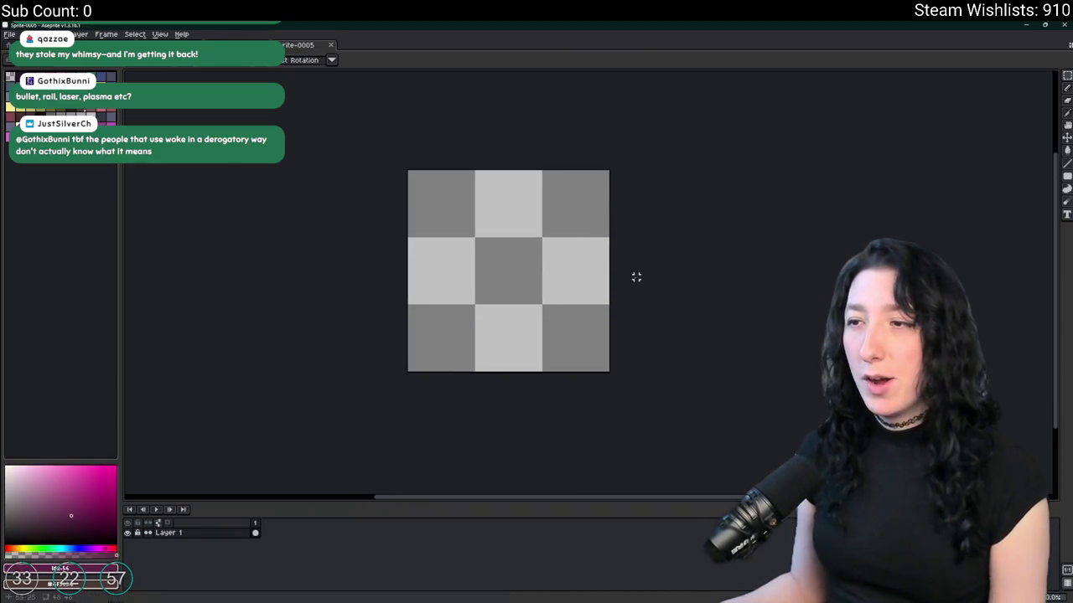
drag(240, 169, 245, 195)
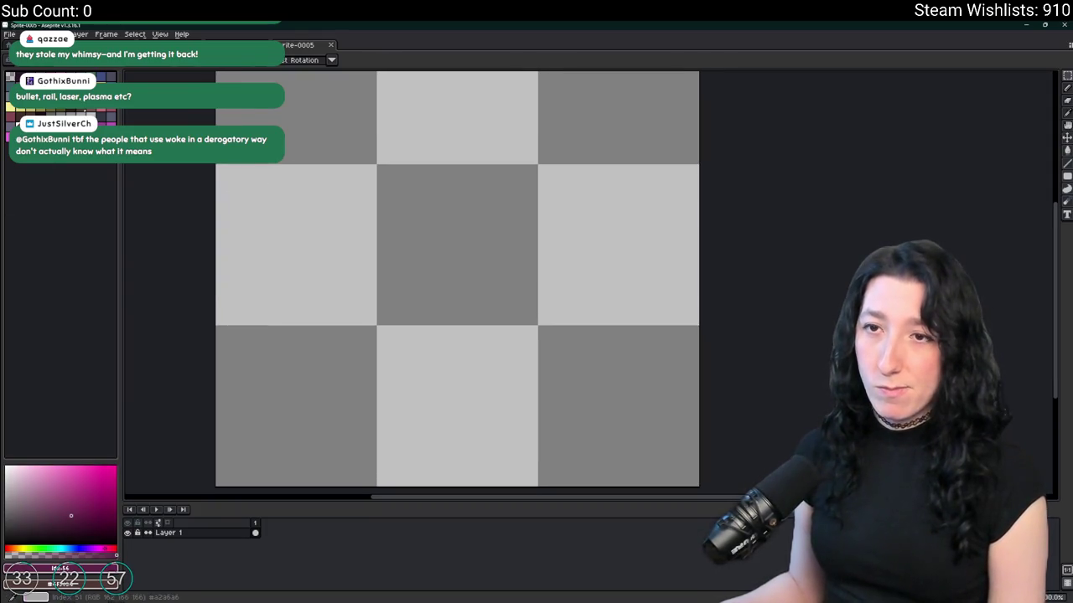
click(59, 112)
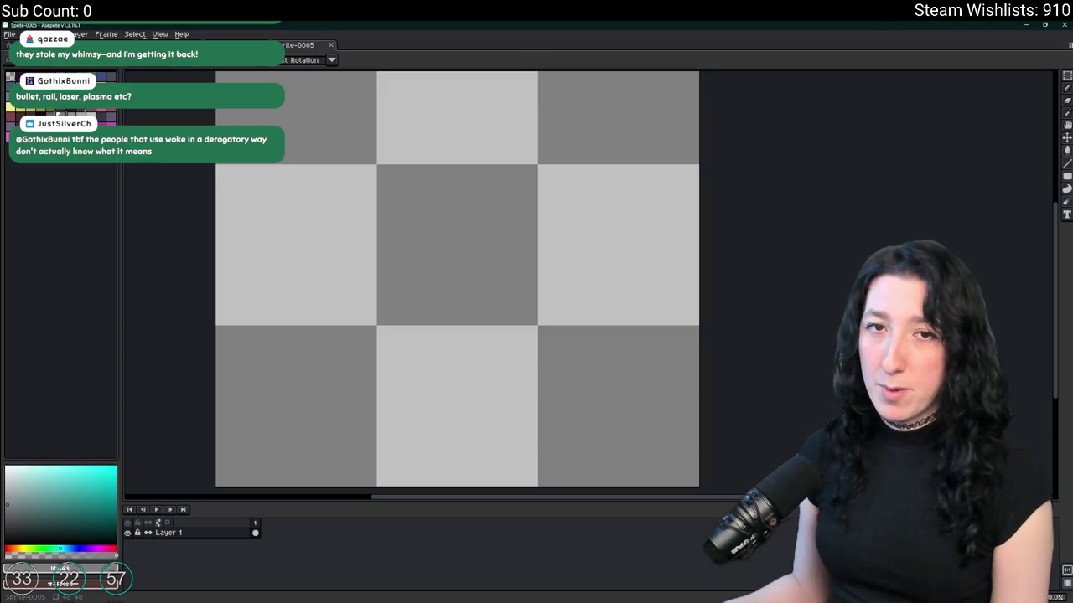
key(alt+Tab)
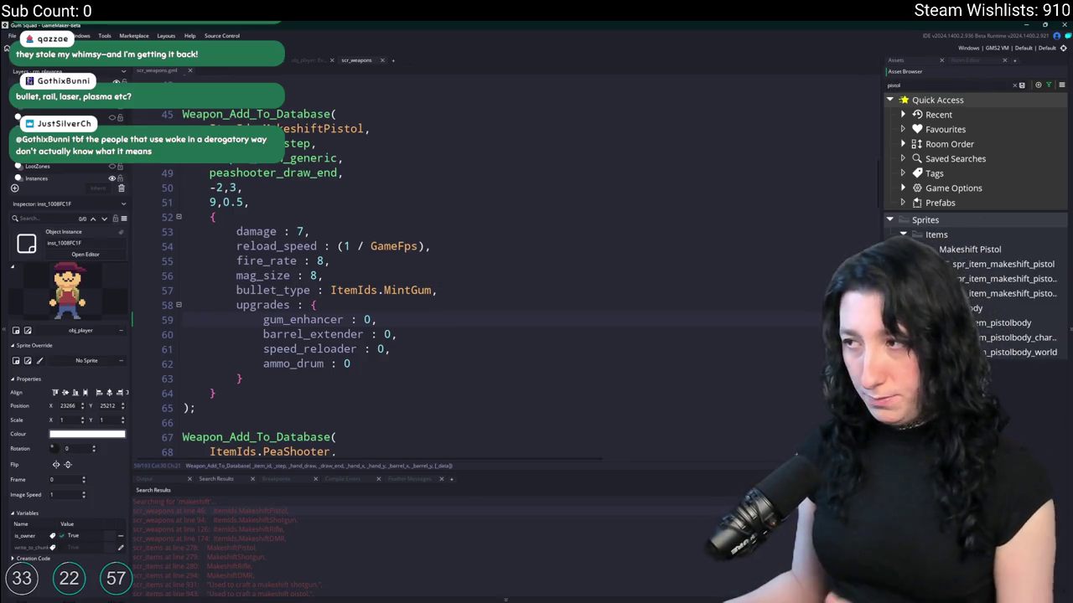
- Open spr_item_makeshift_pistol in Aseprite and add a new layer above the pistol
double_click(1006, 264)
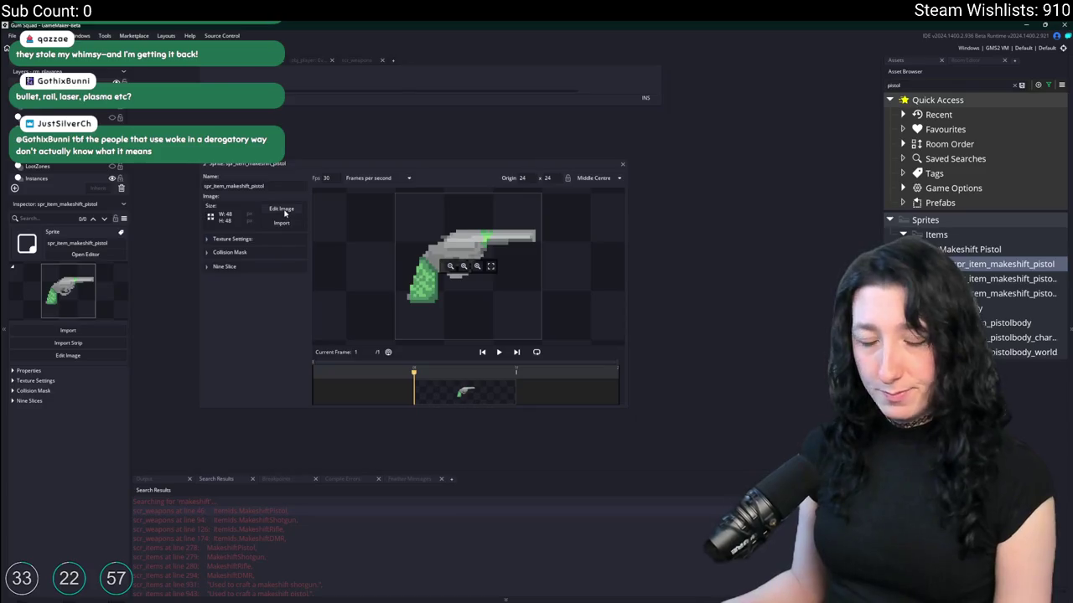
click(281, 210)
key(shift+n)
scroll(280, 210, down, 3)
scroll(469, 407, up, 4)
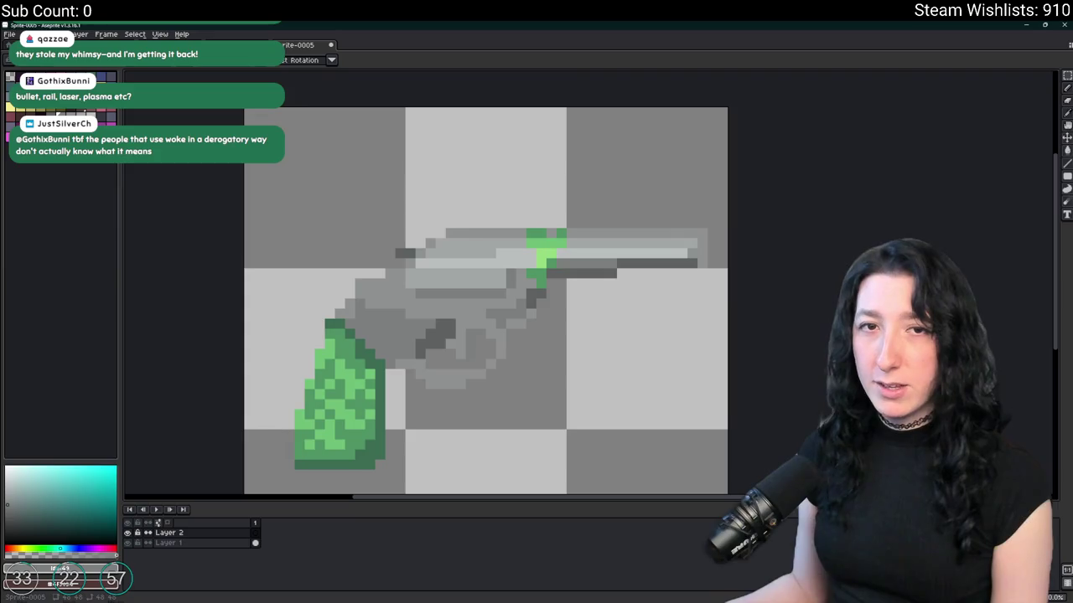
scroll(467, 158, down, 2)
scroll(467, 158, up, 2)
scroll(411, 278, up, 2)
- Switch between Layer 1 and Layer 2 and clear the pistol from view
click(212, 543)
scroll(427, 299, down, 3)
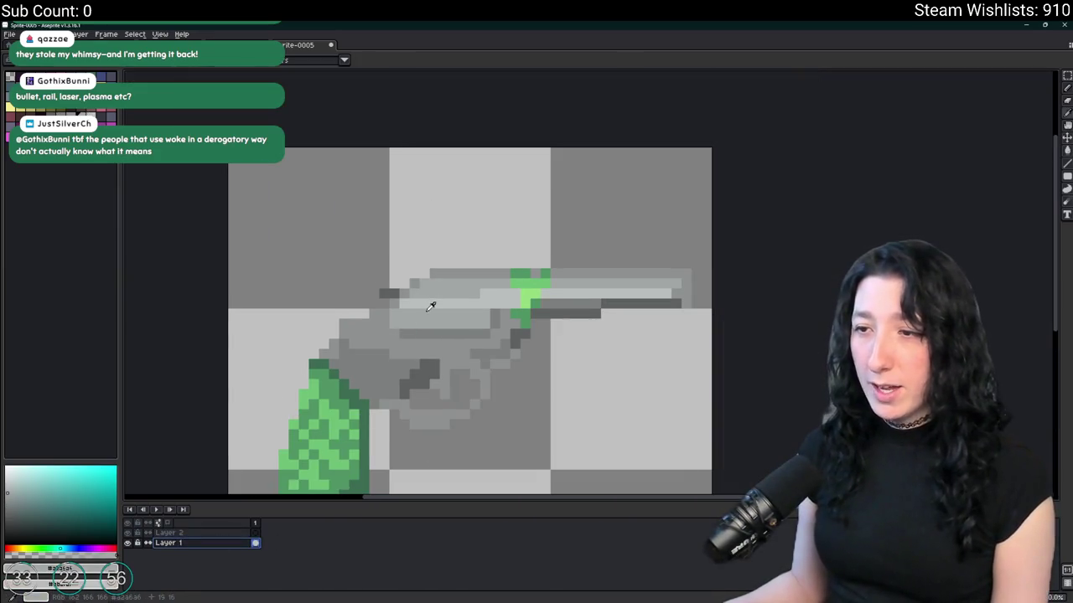
click(167, 534)
key(b)
key(m)
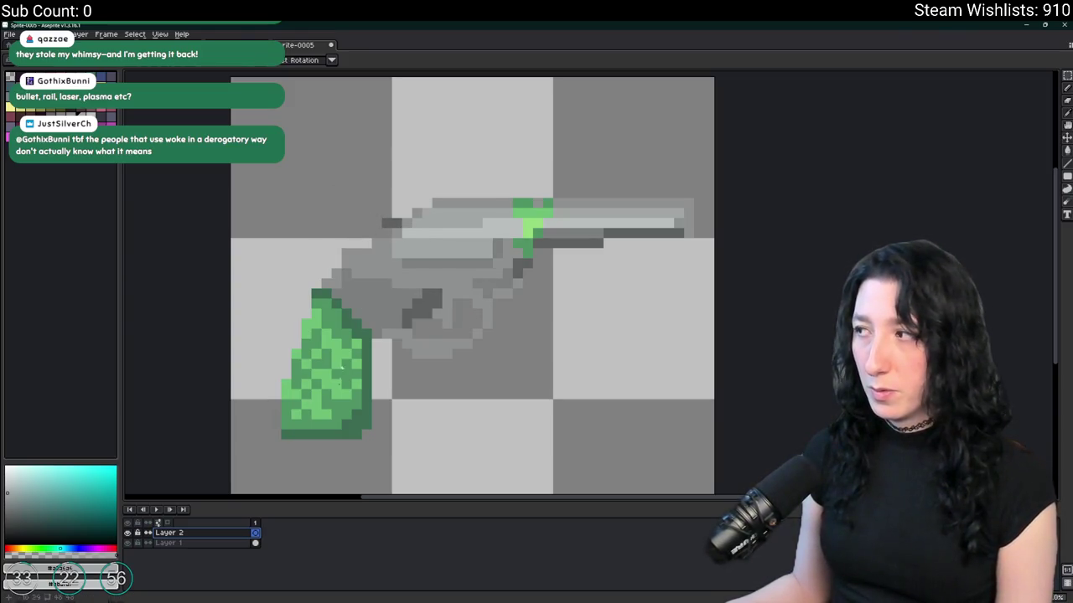
key(Delete)
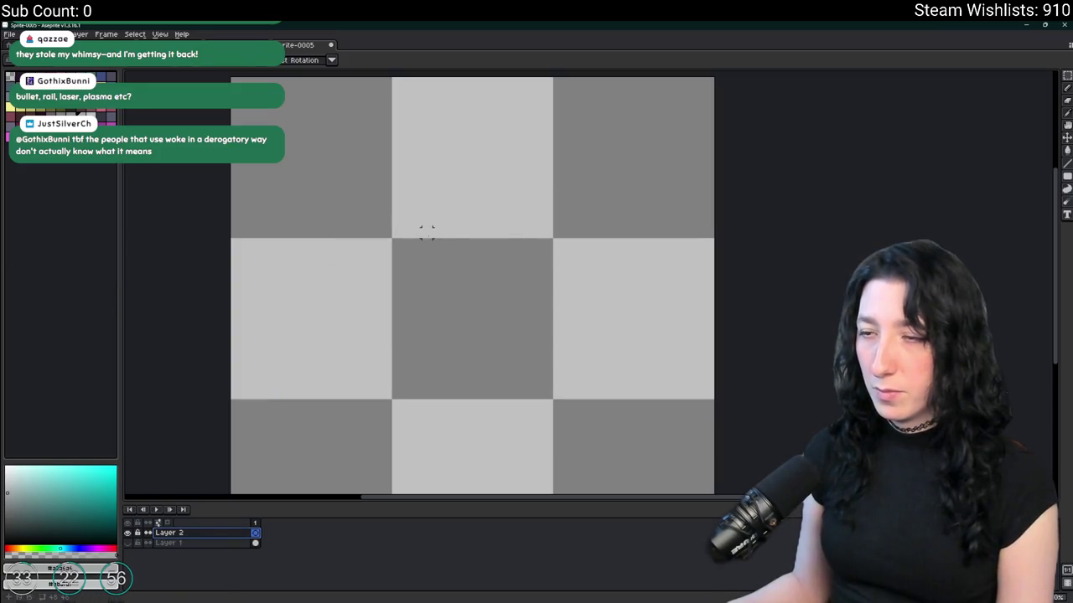
- Draw a left-pointing chevron, then add a new layer filled dark purple
key(b)
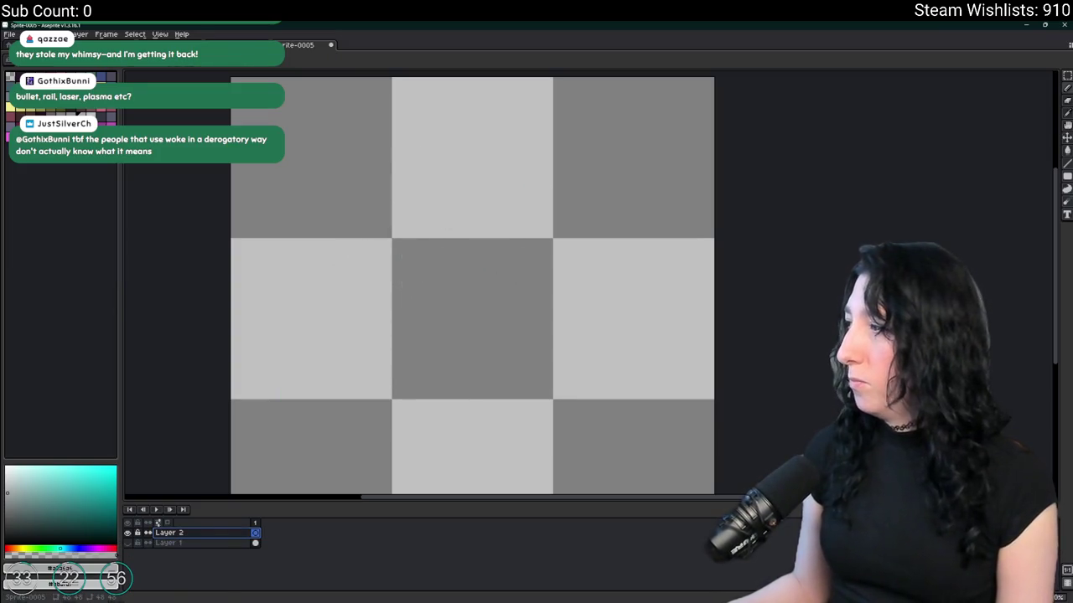
mouse_move(488, 185)
mouse_down()
mouse_move(353, 288)
mouse_move(540, 444)
mouse_move(479, 433)
mouse_up()
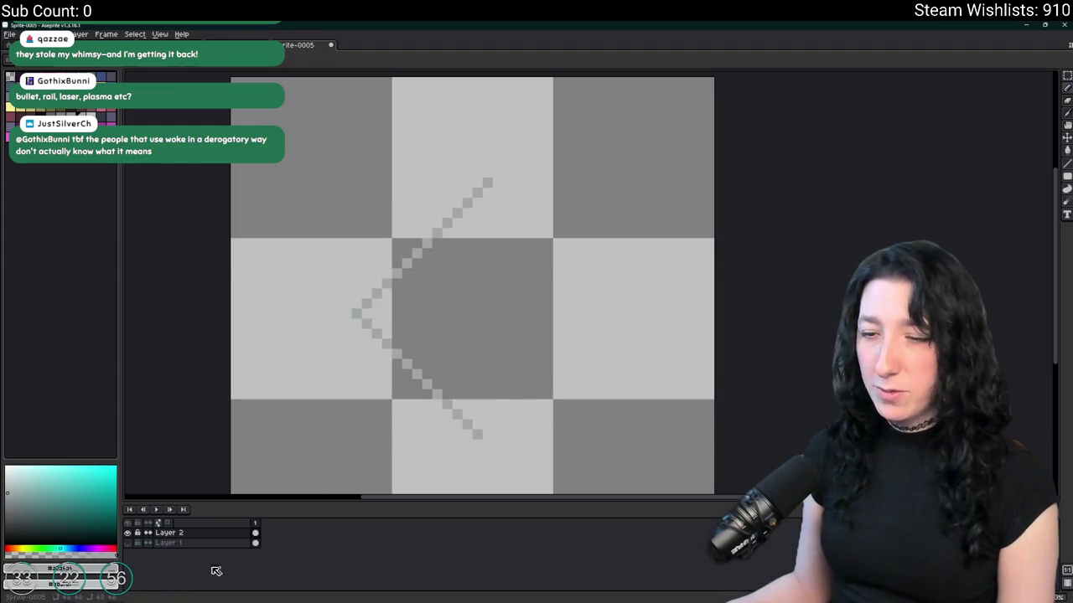
key(shift+n)
click(64, 535)
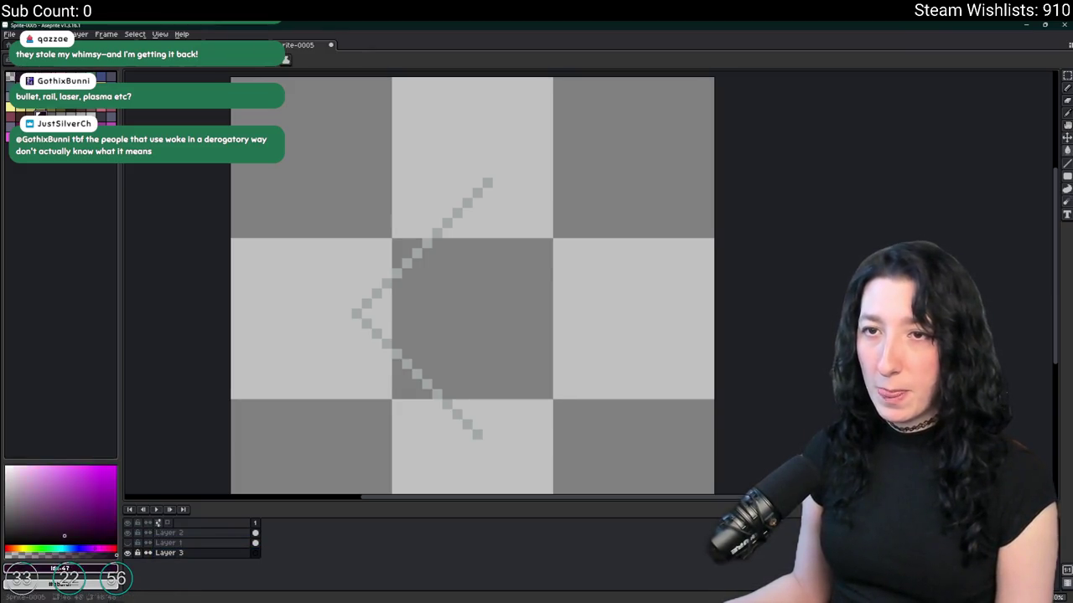
key(f)
- Marquee the chevron on Layer 2 and nudge it a few pixels left
click(172, 533)
scroll(322, 264, down, 2)
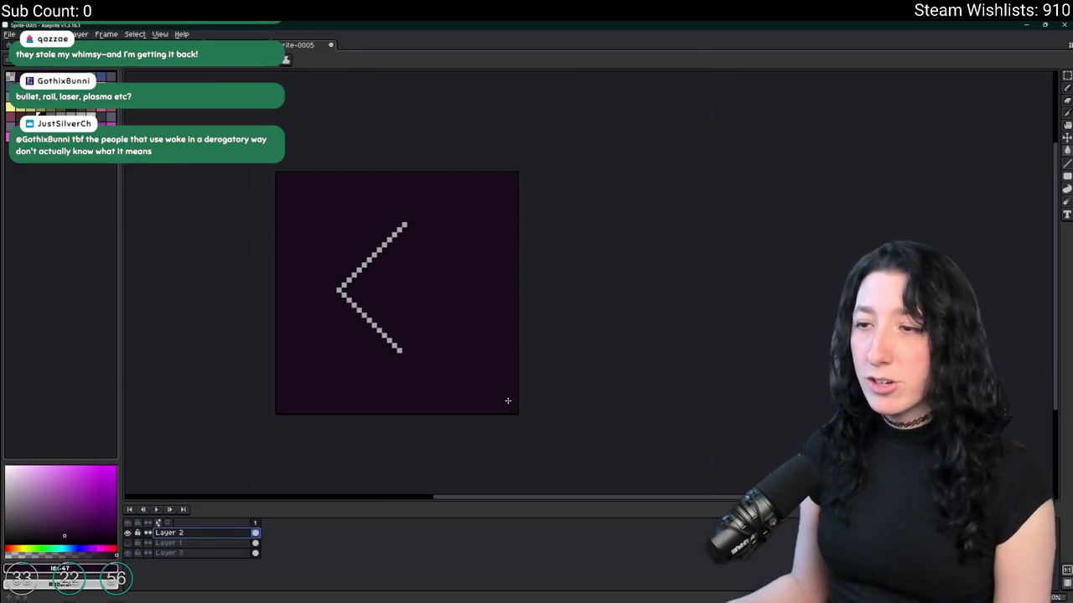
key(m)
drag(302, 366, 505, 206)
key(Left)
key(Left)
key(Left)
- Erase pixels from the chevron's upper arm, then undo the erasing
scroll(335, 258, up, 2)
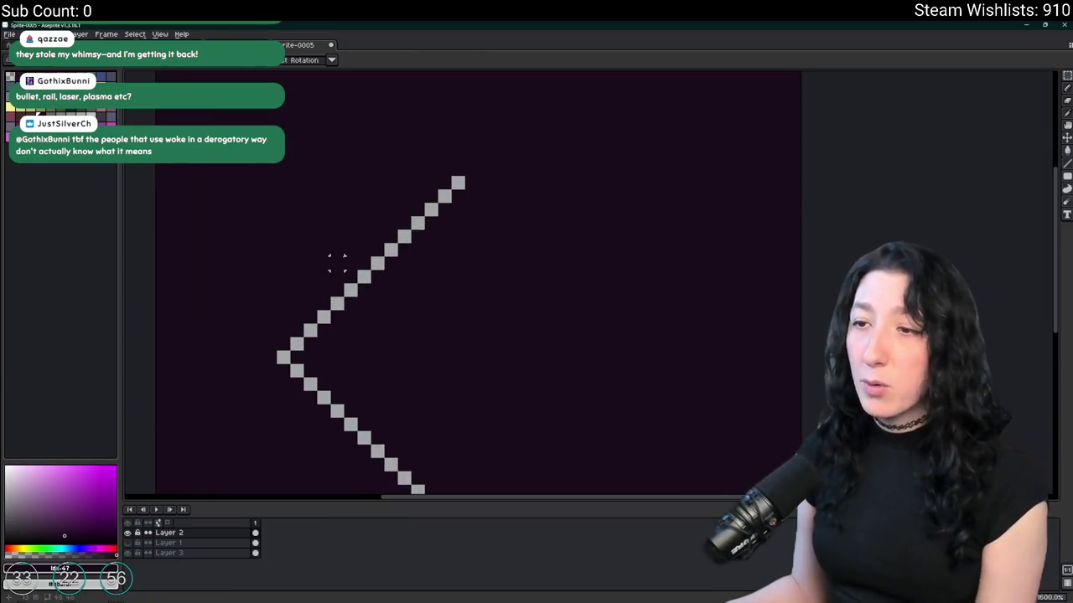
key(e)
click(445, 192)
click(457, 180)
scroll(461, 181, down, 2)
scroll(472, 266, up, 2)
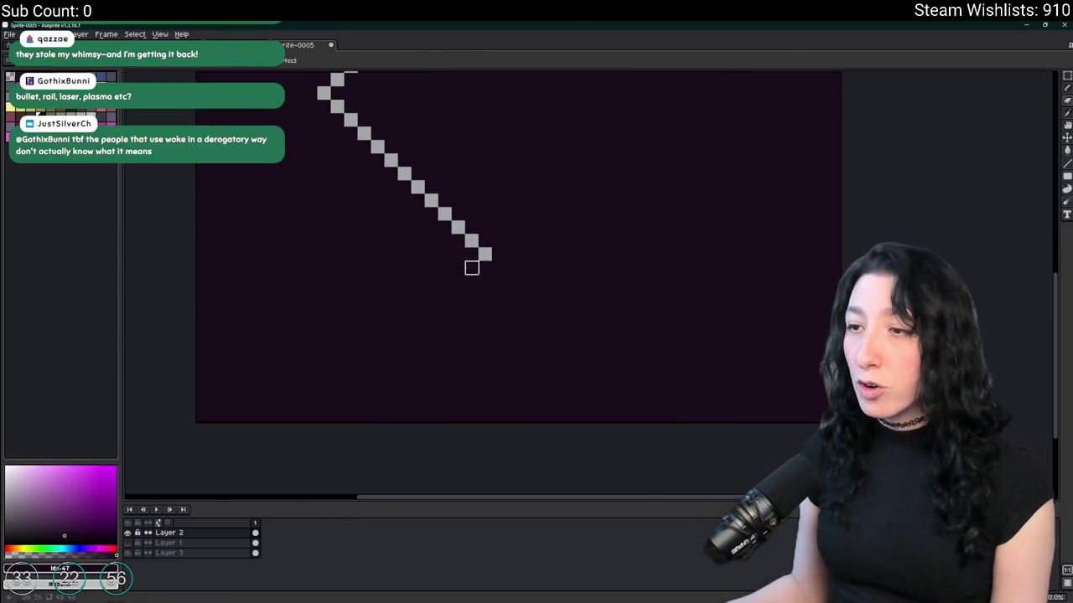
scroll(494, 385, down, 3)
key(ctrl+z)
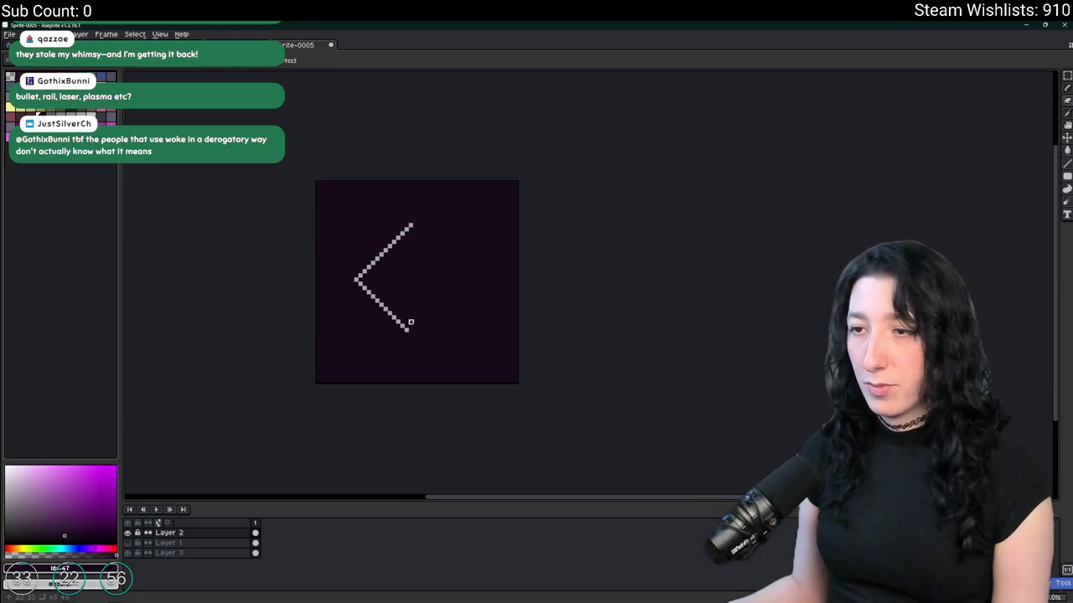
- Flip the selected chevron horizontally into a '>' and move it to the right side
key(m)
drag(431, 338, 320, 181)
key(shift+h)
mouse_move(358, 242)
mouse_down()
mouse_move(498, 311)
mouse_move(459, 336)
mouse_move(483, 320)
mouse_up()
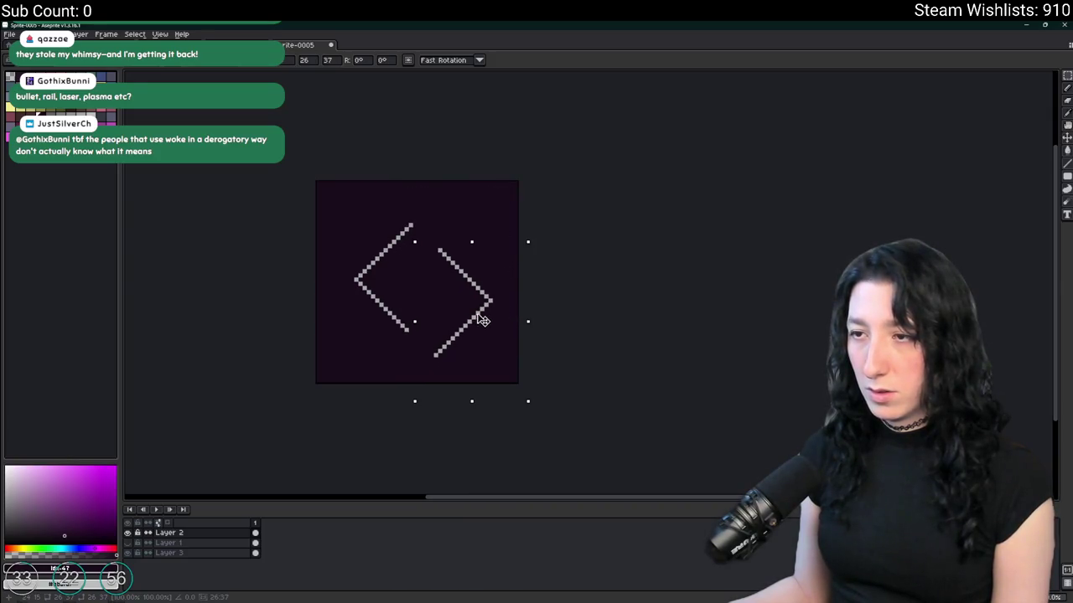
scroll(447, 282, up, 1)
key(ctrl+d)
scroll(407, 210, up, 2)
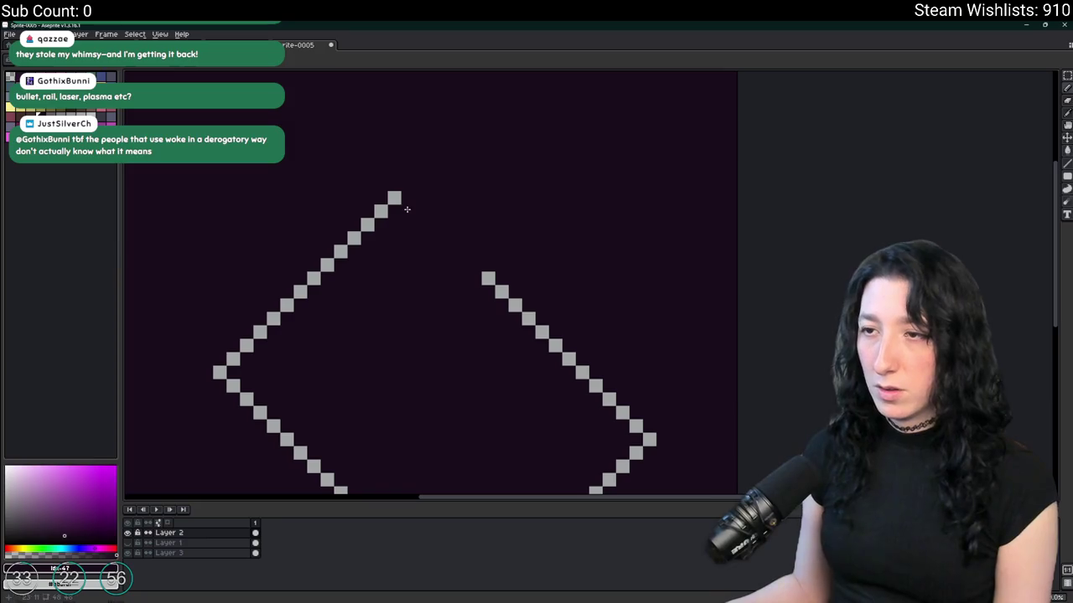
mouse_move(482, 284)
mouse_down()
mouse_move(452, 132)
mouse_move(488, 221)
mouse_move(400, 138)
mouse_move(466, 204)
mouse_up()
- Sample the chevron grey and try joining the right arm to the apex
alt+click(461, 126)
key(ctrl+z)
key(ctrl+z)
click(391, 131)
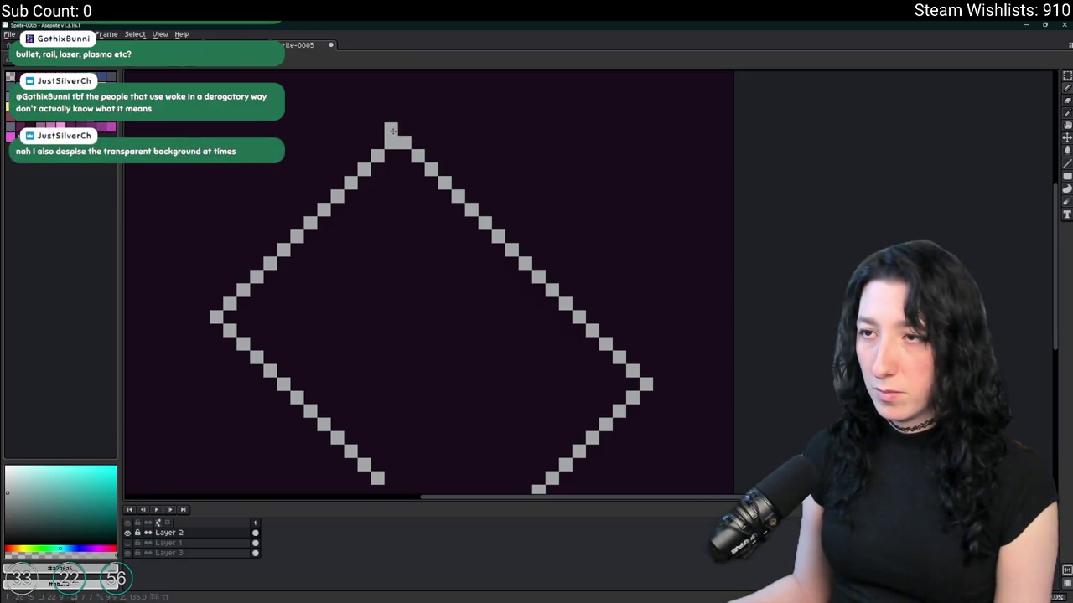
key(ctrl+z)
key(ctrl+z)
scroll(488, 195, down, 2)
key(m)
drag(429, 126, 547, 316)
key(ctrl+d)
scroll(378, 117, up, 2)
- Extend both arms up to the apex and fill the closed diamond solid grey
drag(562, 186, 486, 106)
drag(522, 231, 497, 128)
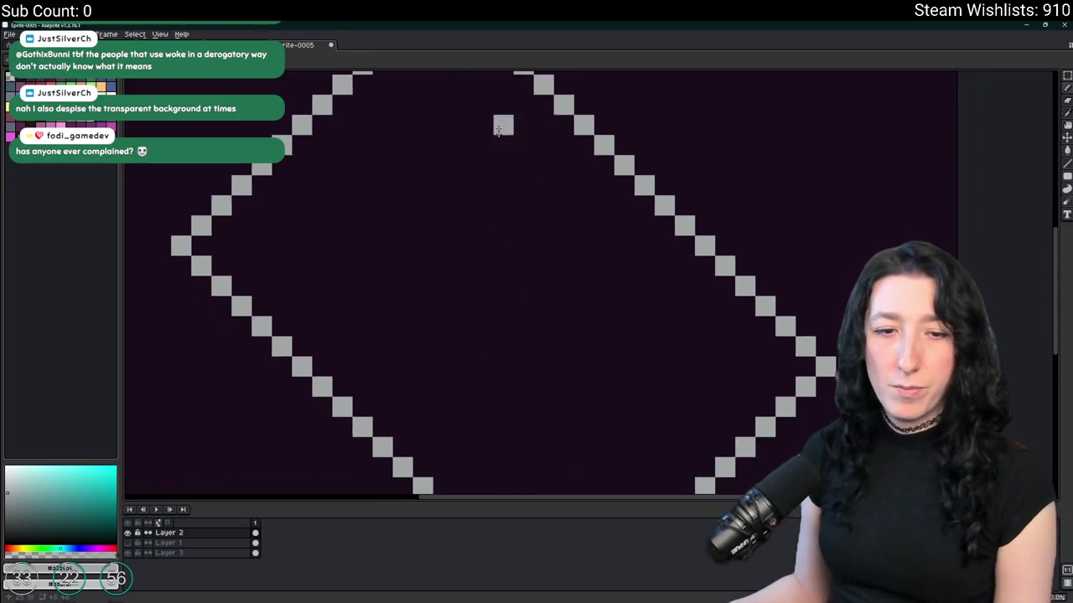
scroll(498, 128, down, 3)
scroll(450, 173, up, 4)
click(406, 172)
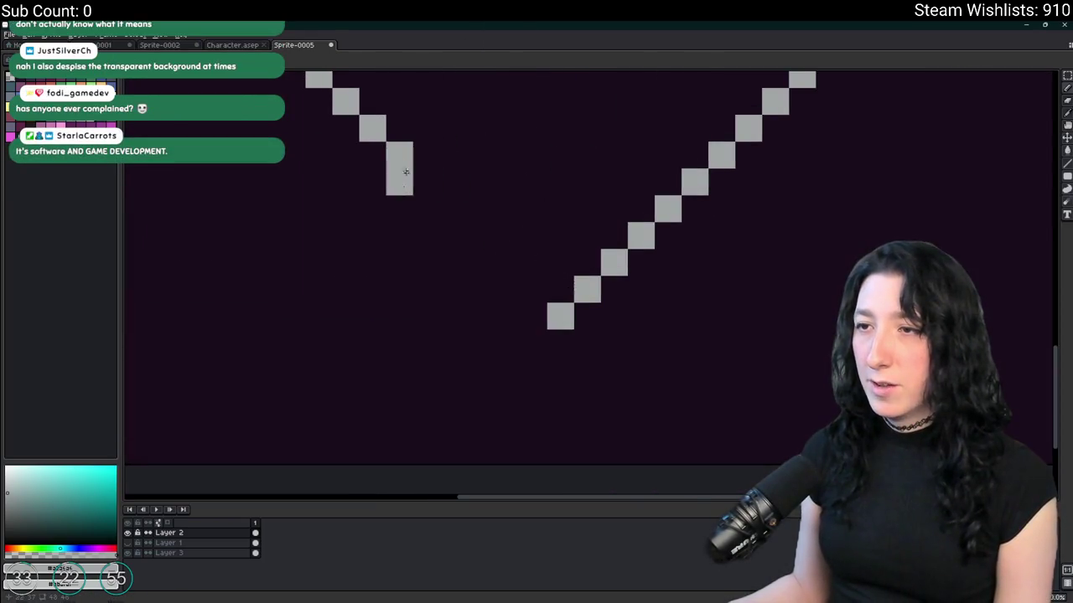
drag(406, 172, 522, 298)
scroll(540, 299, down, 3)
click(546, 257)
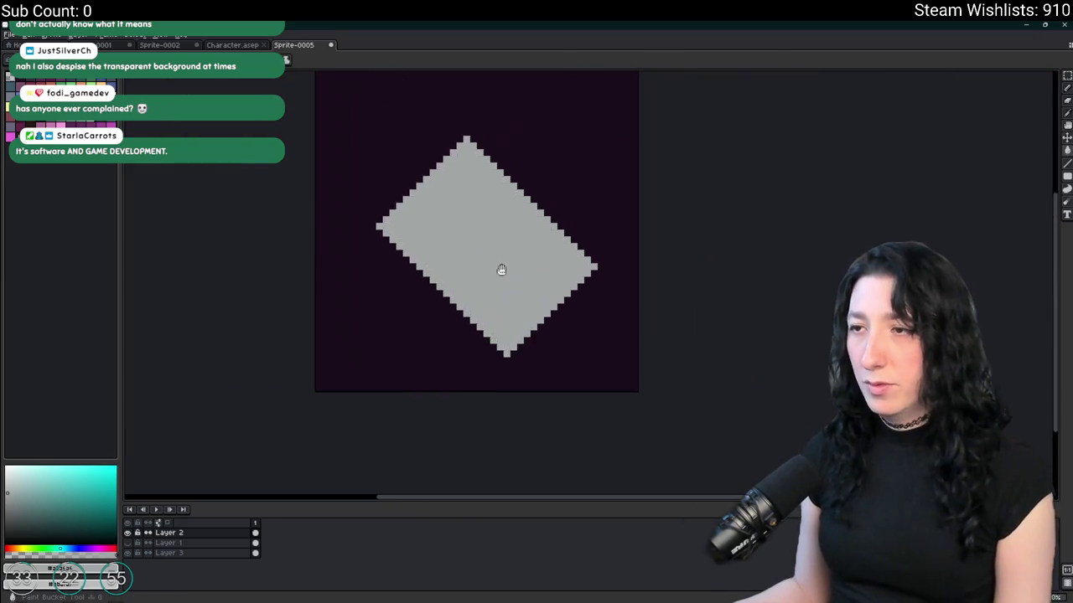
- Make several trial marquee selections around the diamond's right tip and clear them
scroll(501, 268, down, 2)
scroll(498, 268, up, 1)
scroll(498, 268, down, 1)
key(m)
drag(569, 329, 448, 237)
drag(554, 242, 531, 311)
mouse_move(461, 347)
mouse_down()
mouse_move(562, 273)
mouse_move(565, 282)
mouse_up()
key(ctrl+d)
mouse_move(567, 347)
mouse_down()
mouse_move(499, 291)
mouse_move(462, 282)
mouse_up()
drag(510, 224, 591, 330)
key(ctrl+d)
- Select the diamond, nudge it one pixel left, and drop the selection
mouse_move(422, 204)
mouse_down()
mouse_move(569, 316)
mouse_move(407, 172)
mouse_up()
key(ctrl+d)
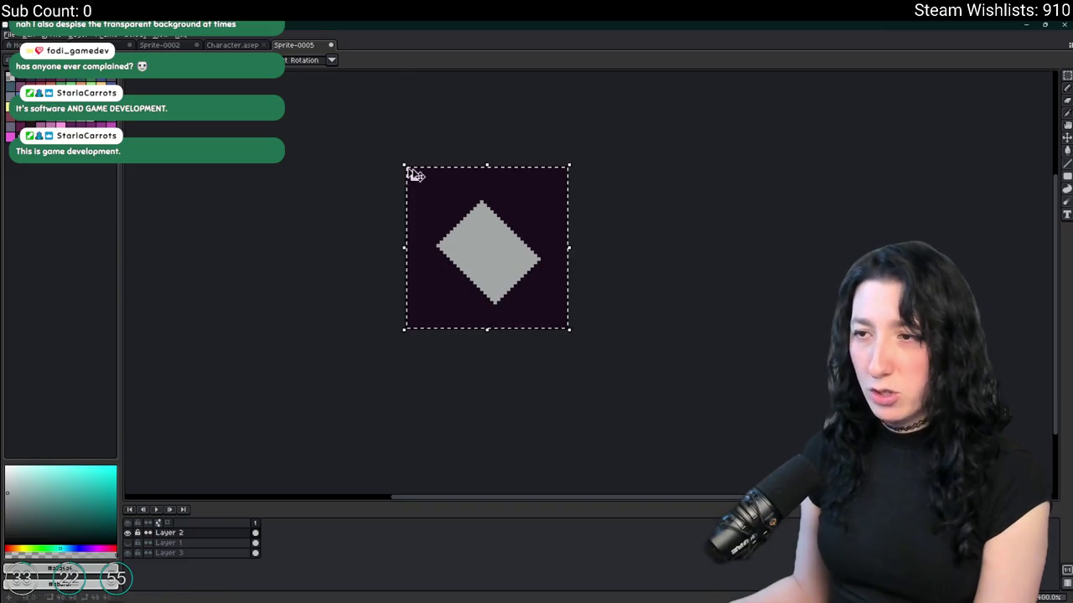
key(Left)
key(ctrl+d)
drag(592, 165, 417, 338)
key(ctrl+d)
scroll(556, 251, up, 1)
scroll(453, 298, up, 1)
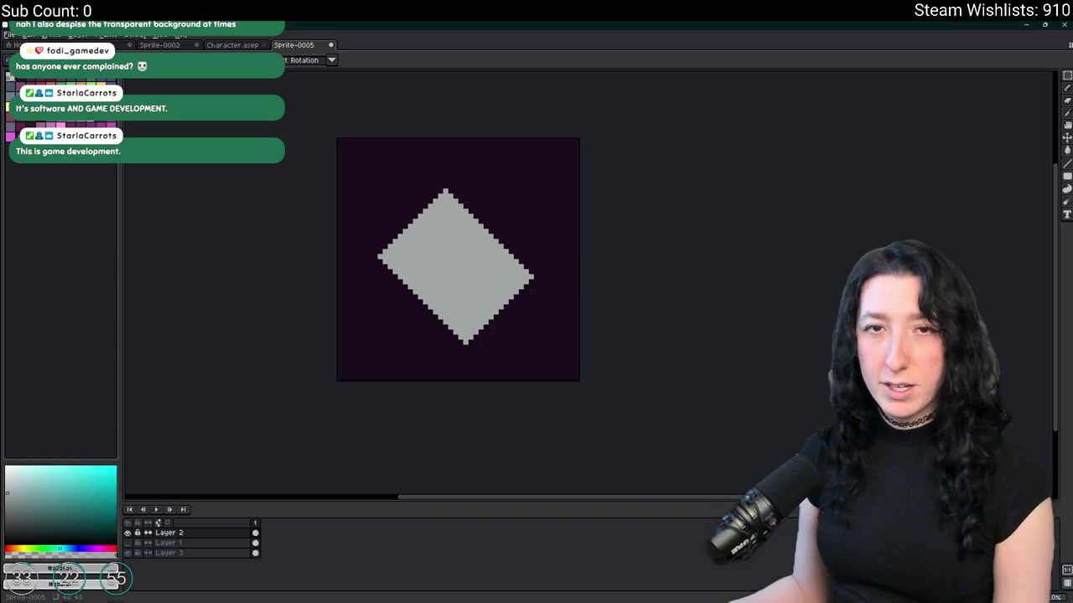
scroll(273, 270, up, 2)
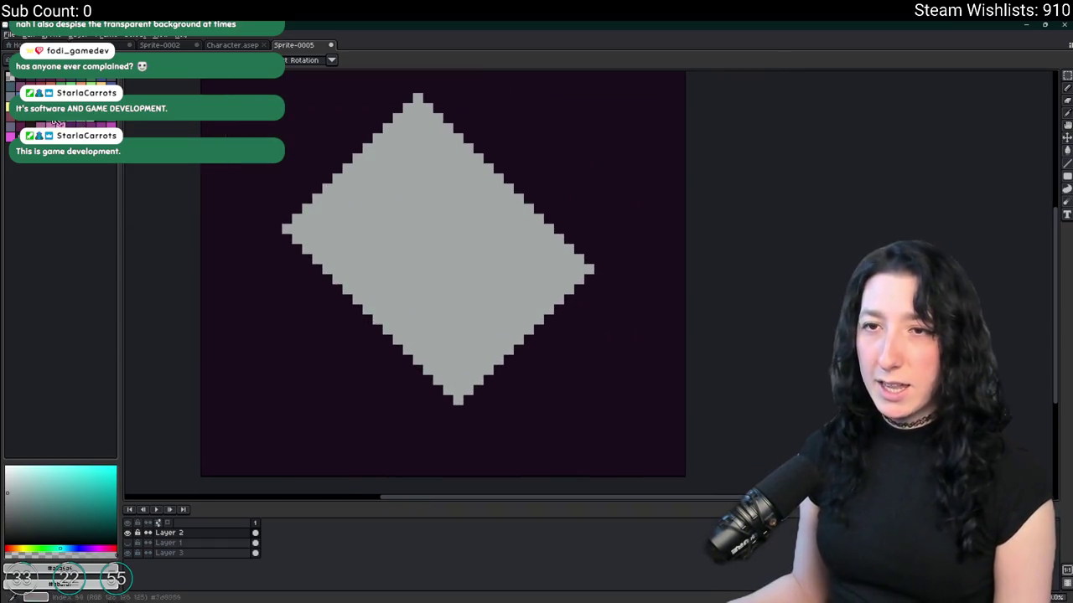
scroll(354, 232, up, 1)
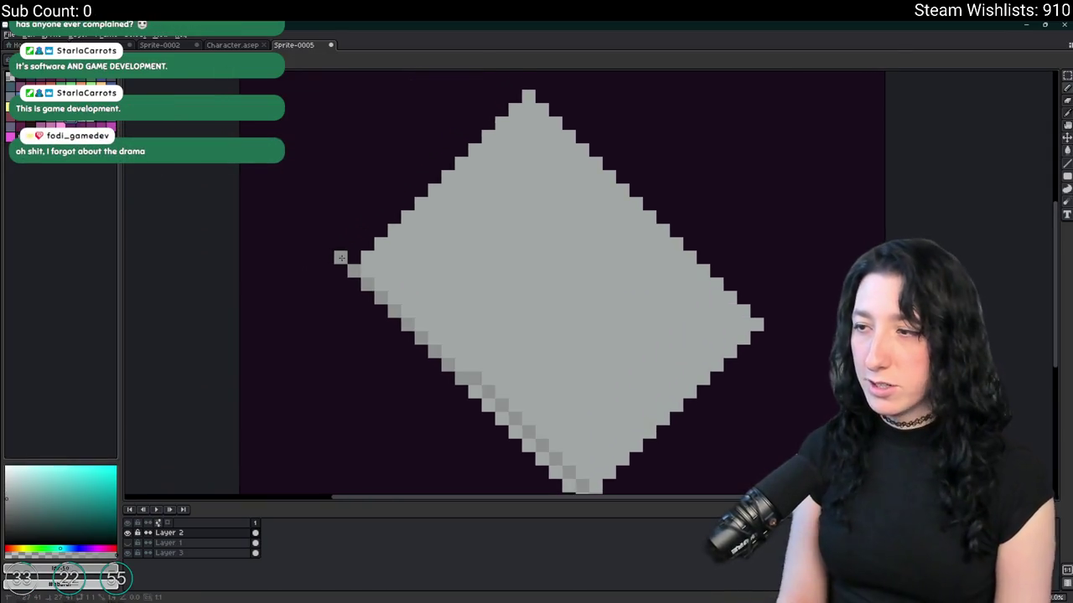
- Cancel the outline effect and erase the stray pixels at the diamond's top right
key(shift+o)
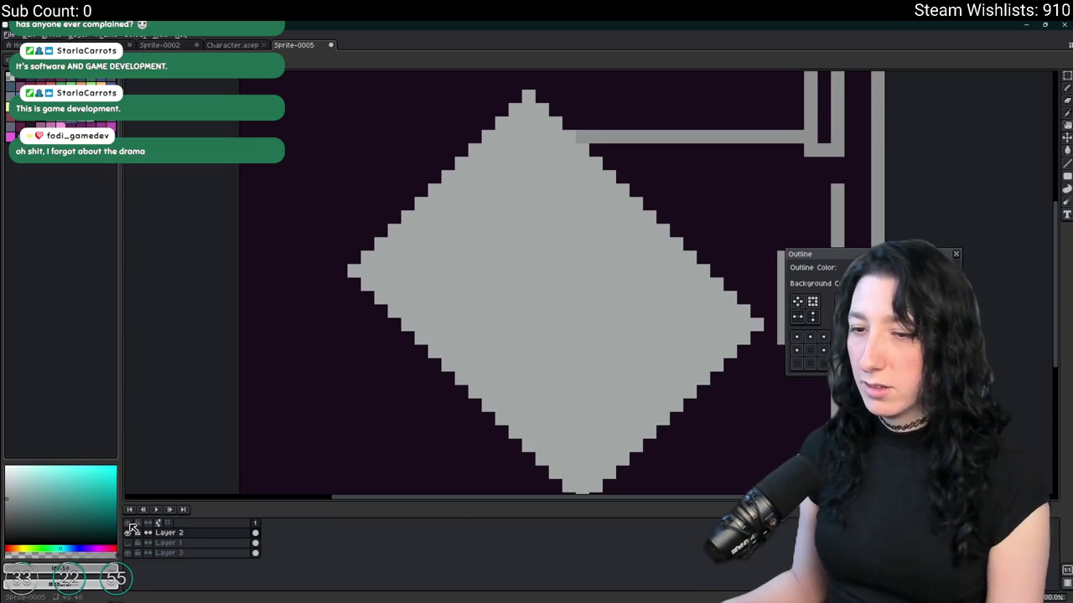
scroll(541, 341, down, 3)
key(Escape)
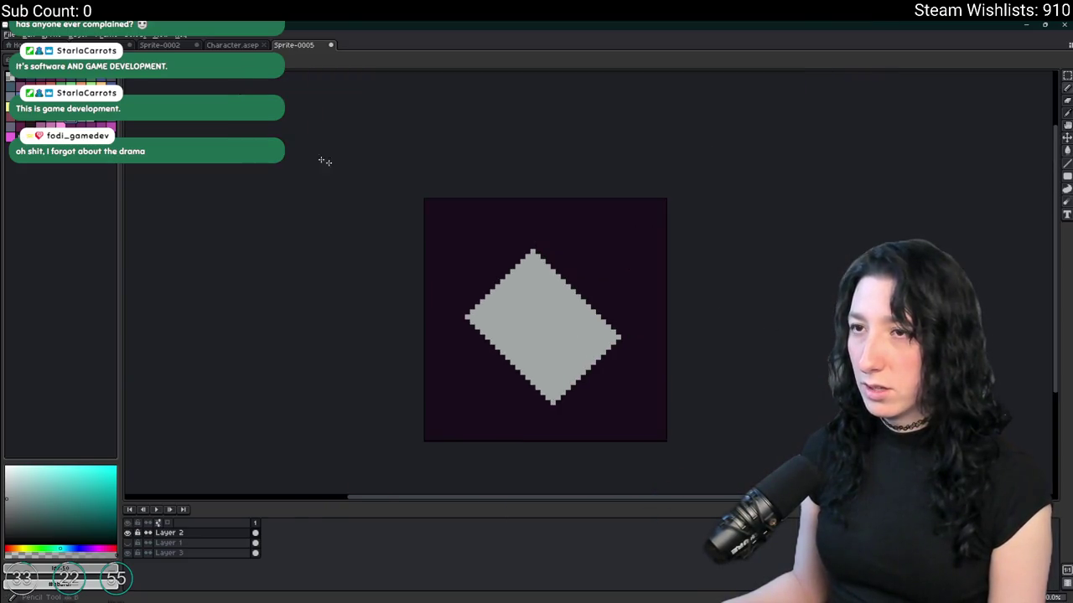
key(w)
click(450, 373)
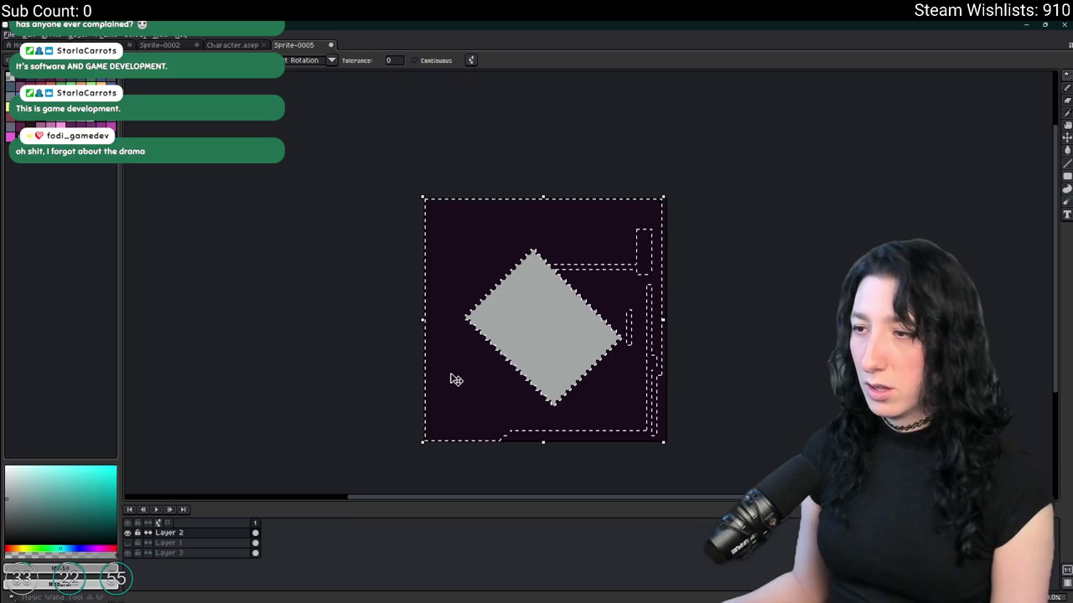
key(ctrl+d)
click(642, 259)
key(e)
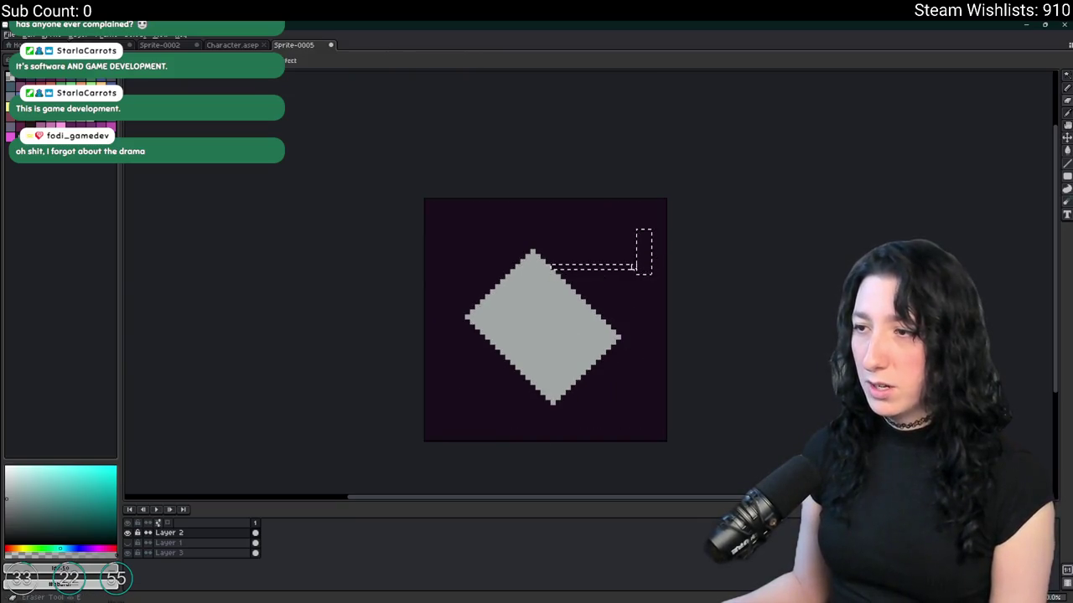
drag(628, 268, 643, 257)
key(ctrl+d)
scroll(643, 258, up, 1)
- Select the stray pixels along the right edge, undo the trial fill, and deselect
key(w)
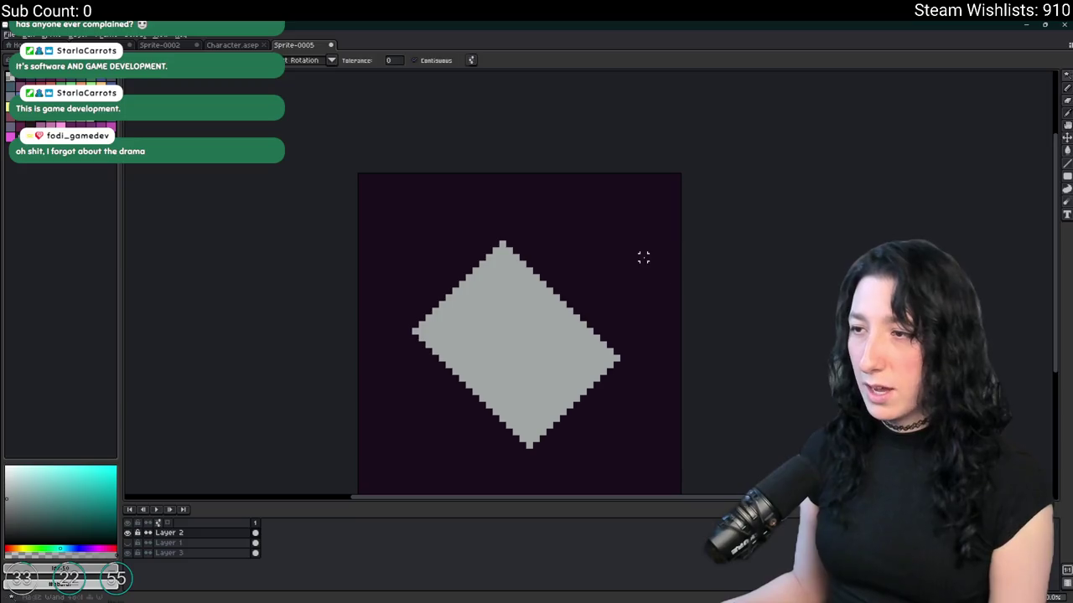
click(416, 60)
click(661, 265)
key(f)
key(ctrl+z)
key(ctrl+z)
key(ctrl+y)
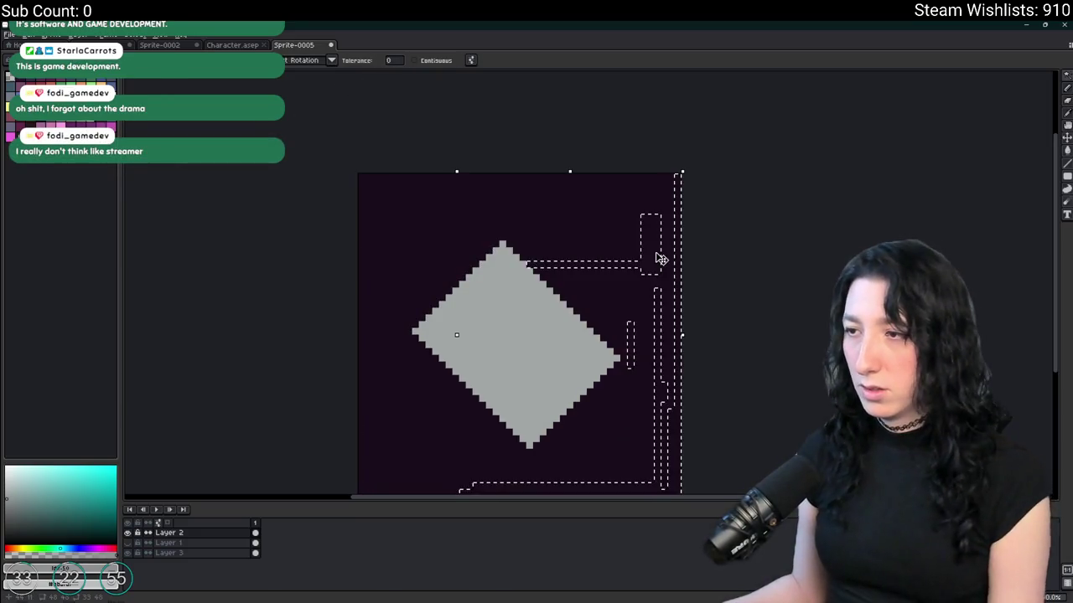
key(ctrl+d)
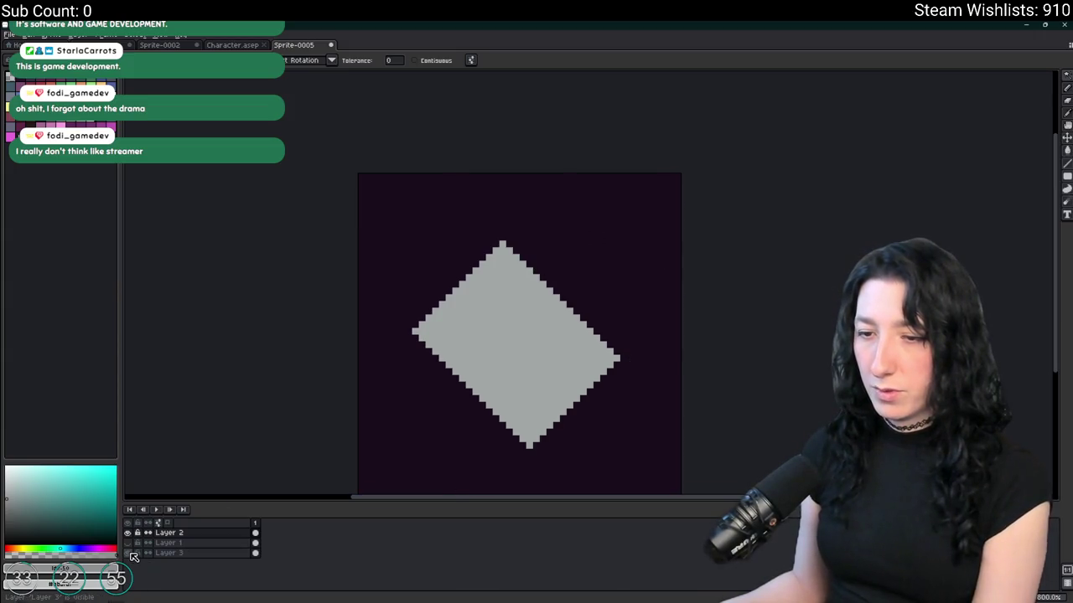
- Hide and reshow Layer 2 to inspect the background, then sample its dark purple colour
click(128, 553)
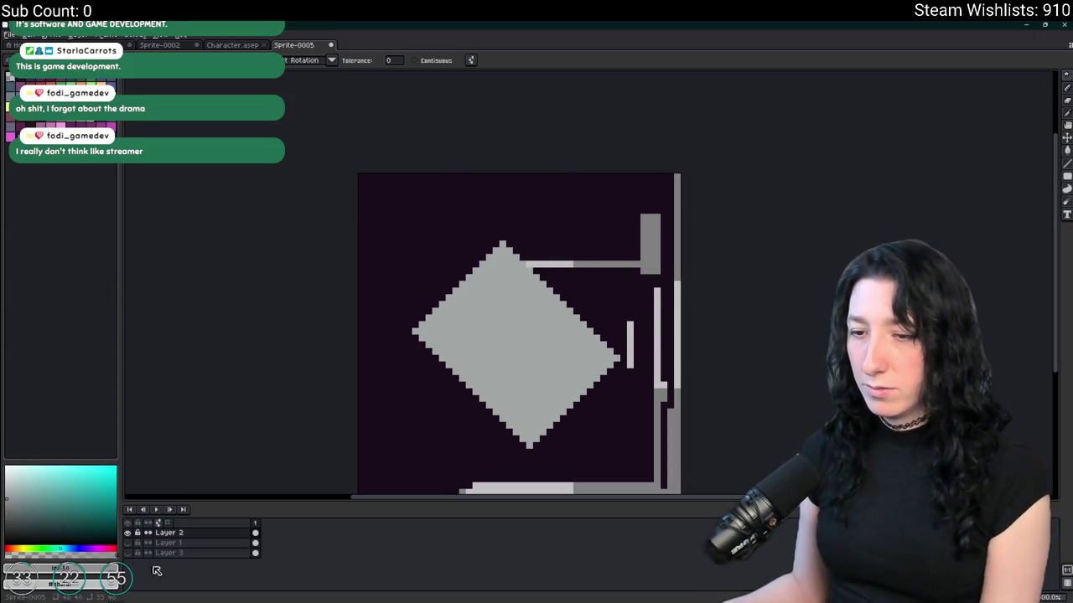
click(127, 532)
click(168, 554)
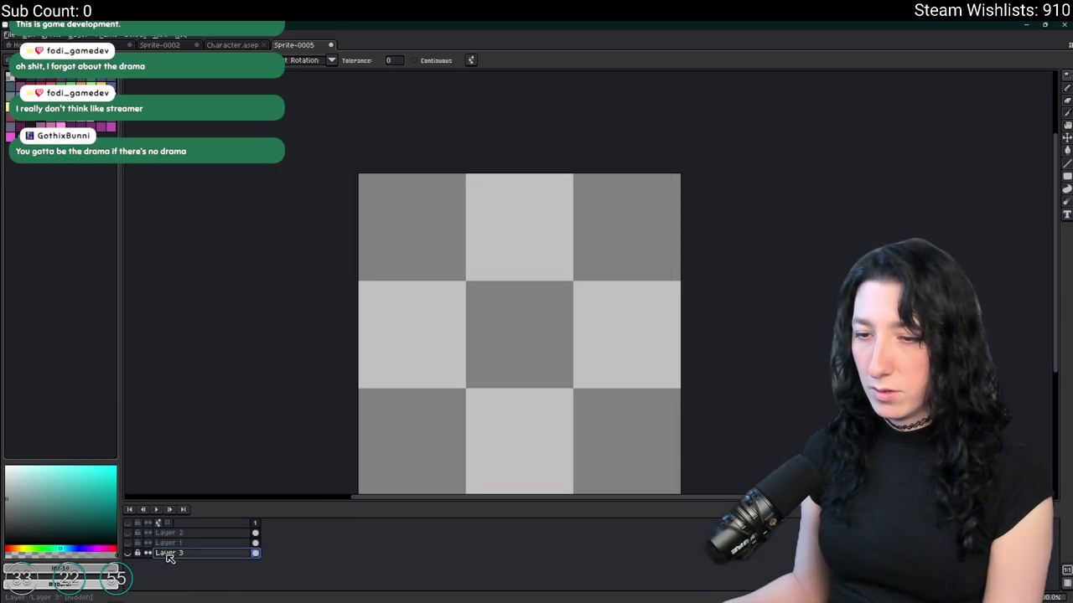
click(127, 533)
click(169, 533)
key(i)
click(604, 239)
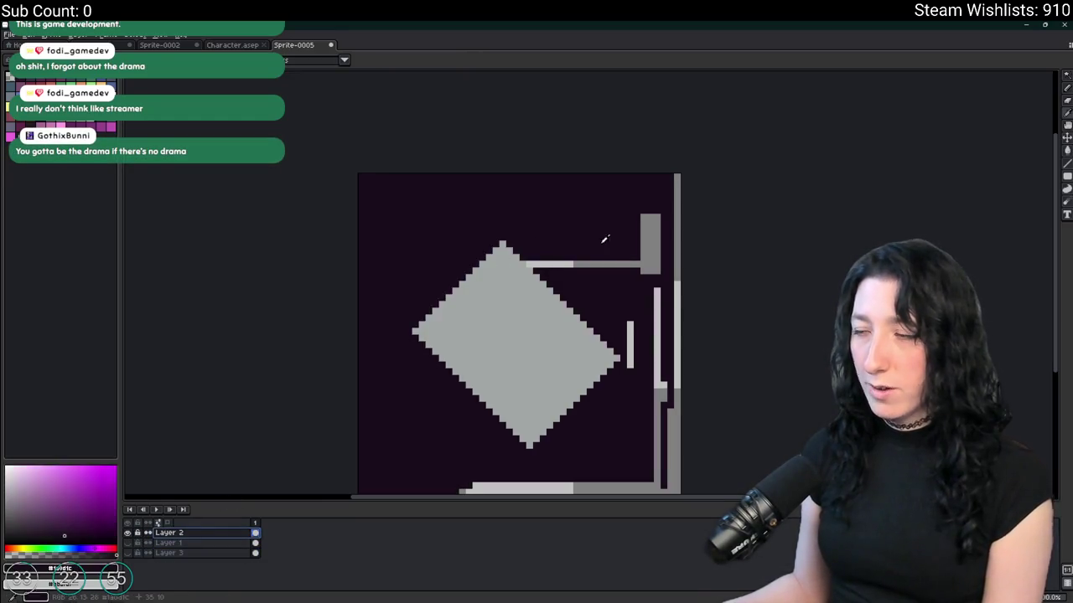
- Make the dark background and Layer 2 visible, reselect Layer 2, and recentre the canvas
click(128, 553)
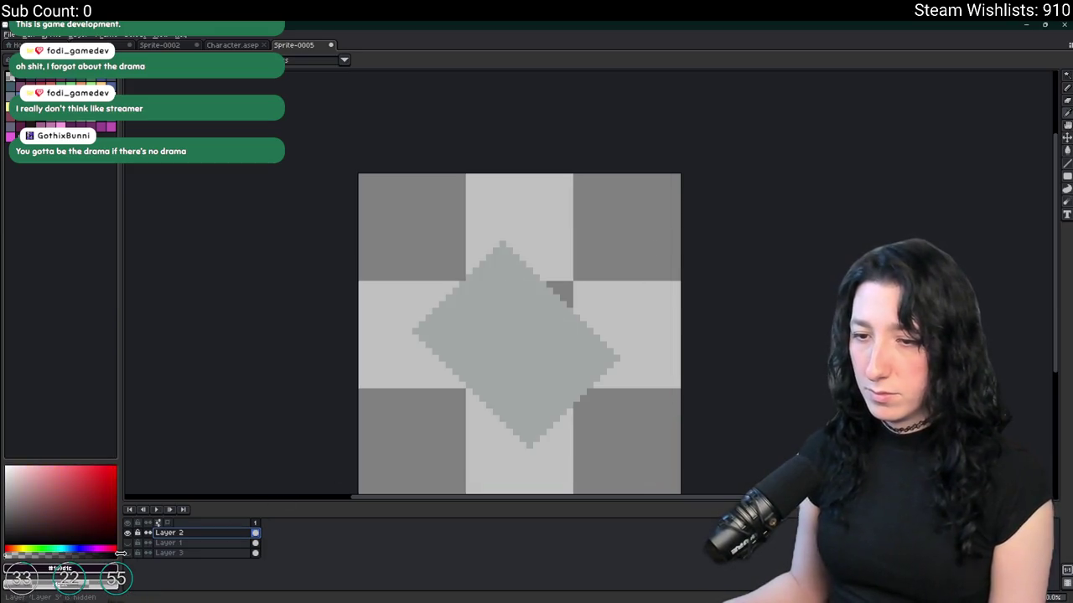
click(127, 553)
click(168, 553)
click(127, 533)
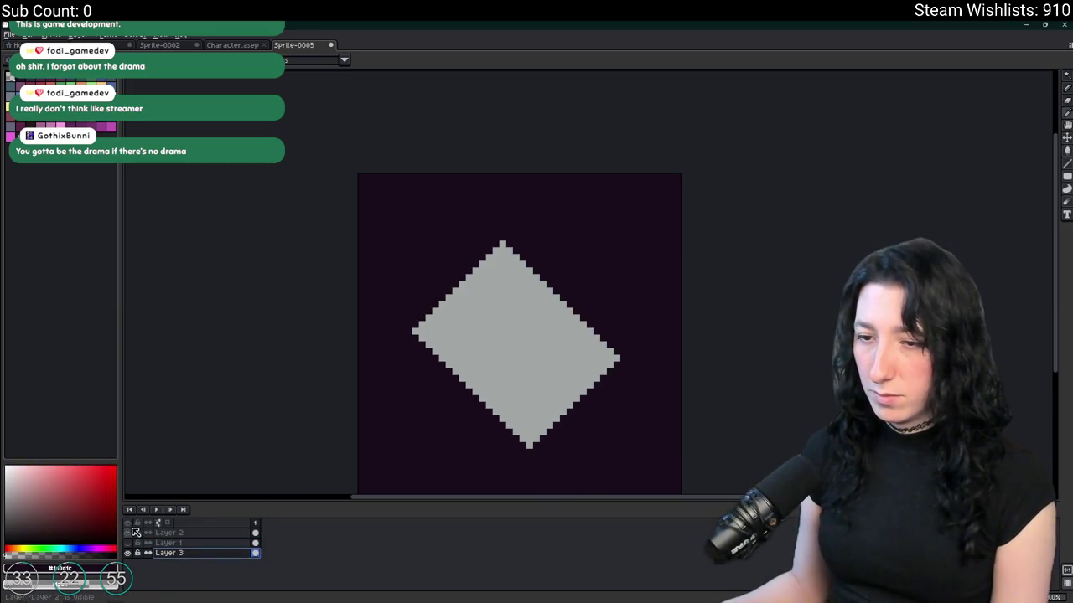
click(128, 533)
click(189, 533)
drag(556, 302, 556, 241)
drag(537, 240, 508, 267)
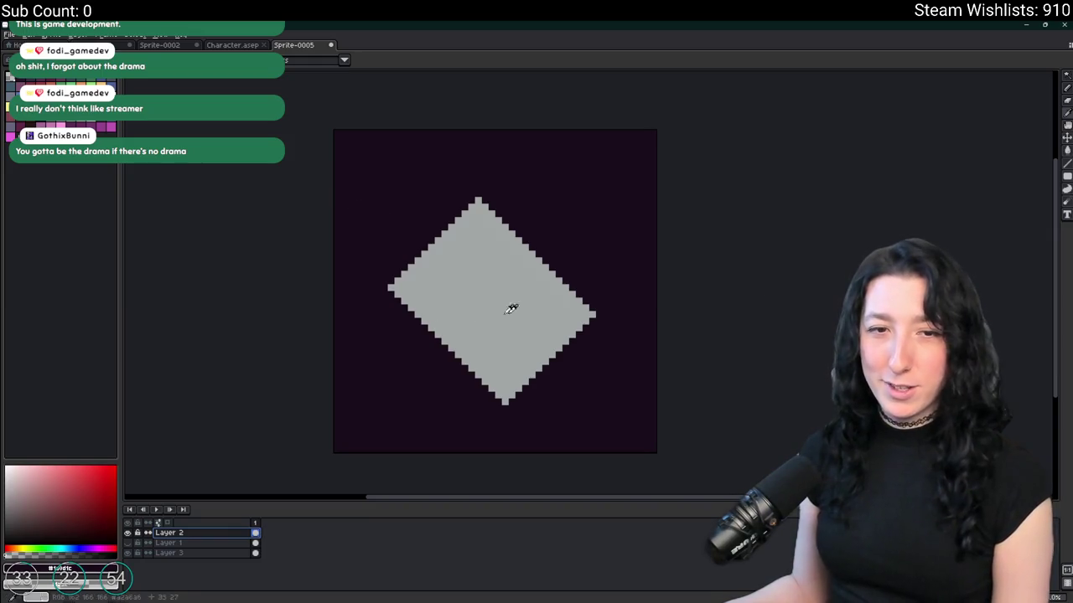
scroll(447, 310, down, 2)
- Pick the diamond's grey and apply an Outline with only the bottom directions enabled
scroll(455, 271, up, 1)
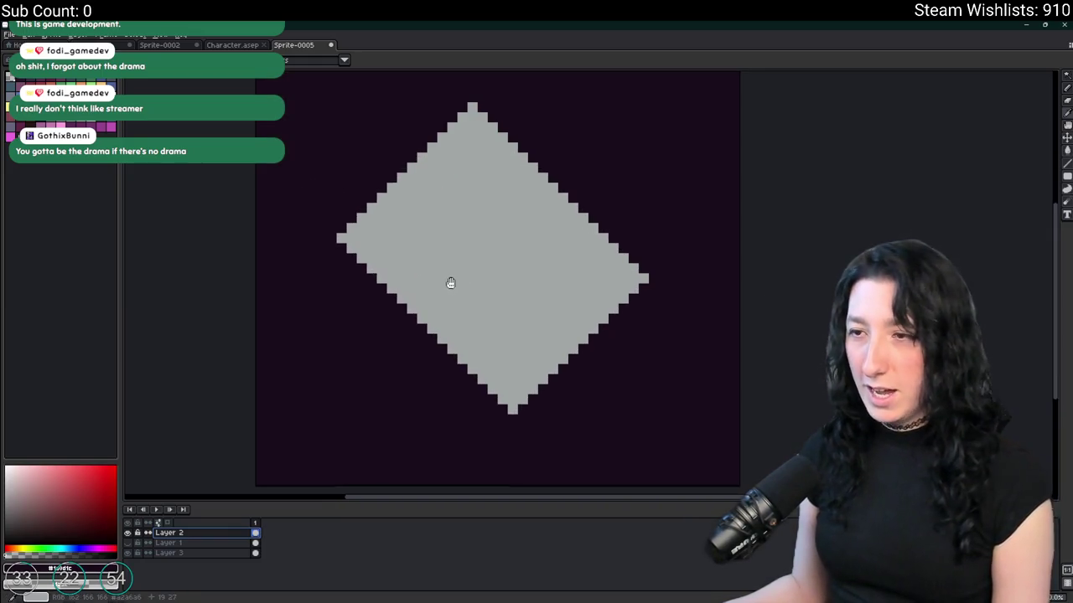
click(455, 277)
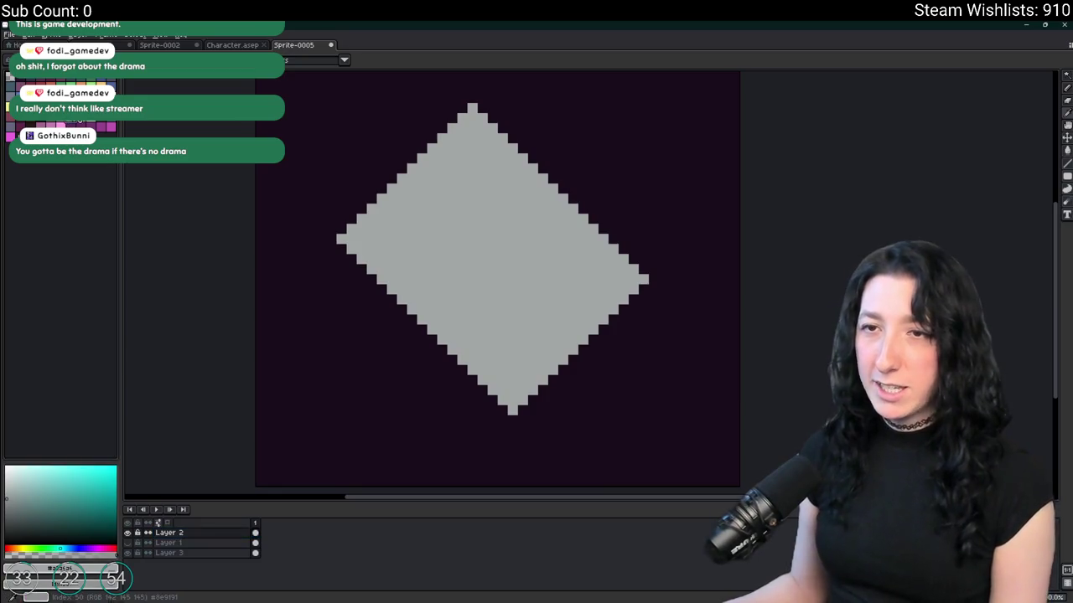
key(shift+o)
key(Escape)
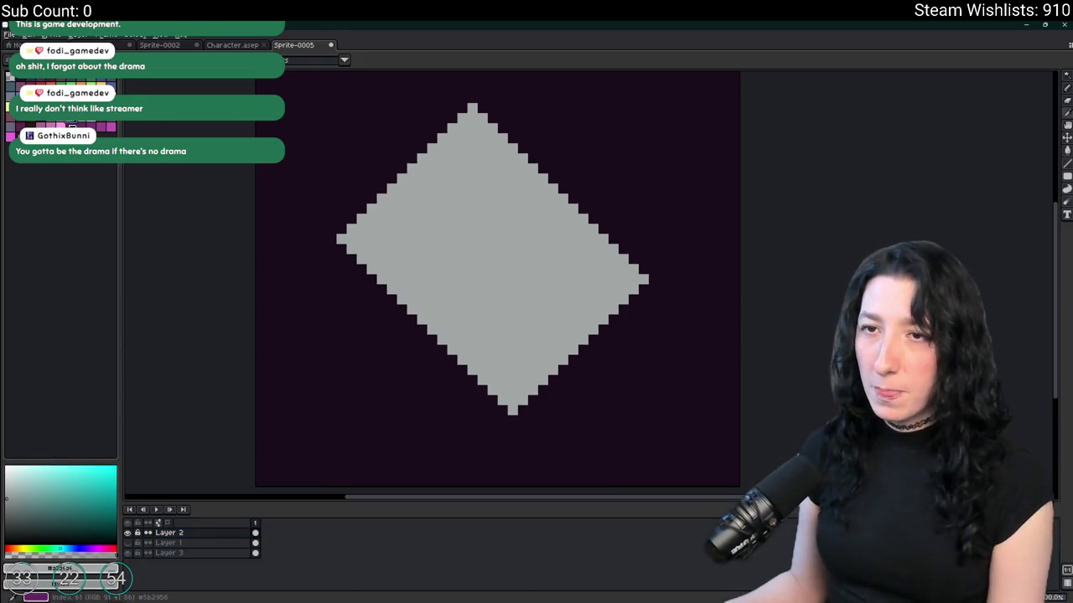
key(shift+o)
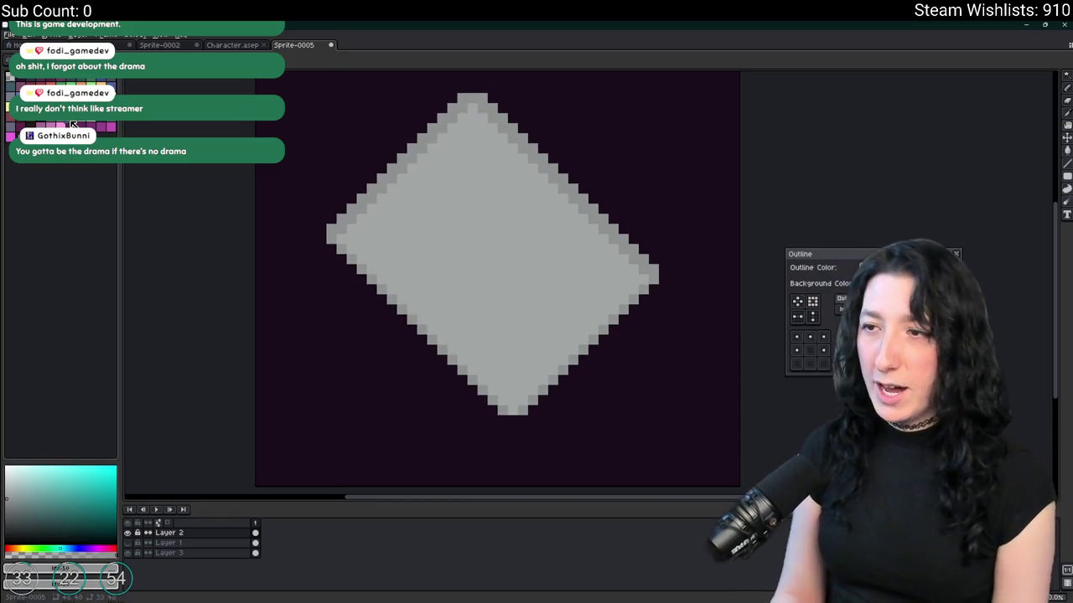
click(814, 340)
click(810, 337)
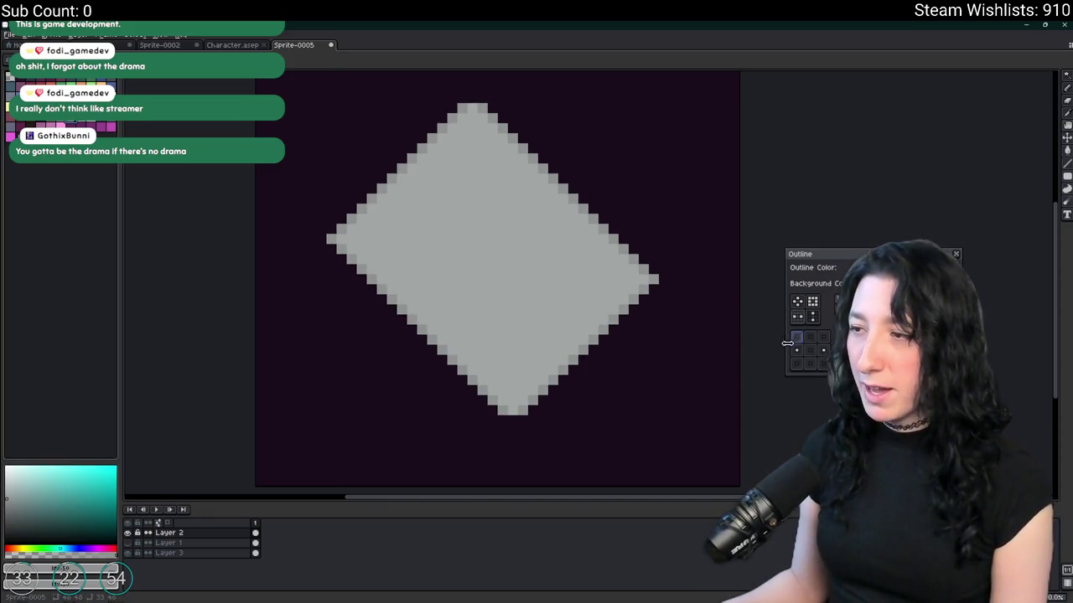
click(797, 350)
click(824, 351)
click(811, 363)
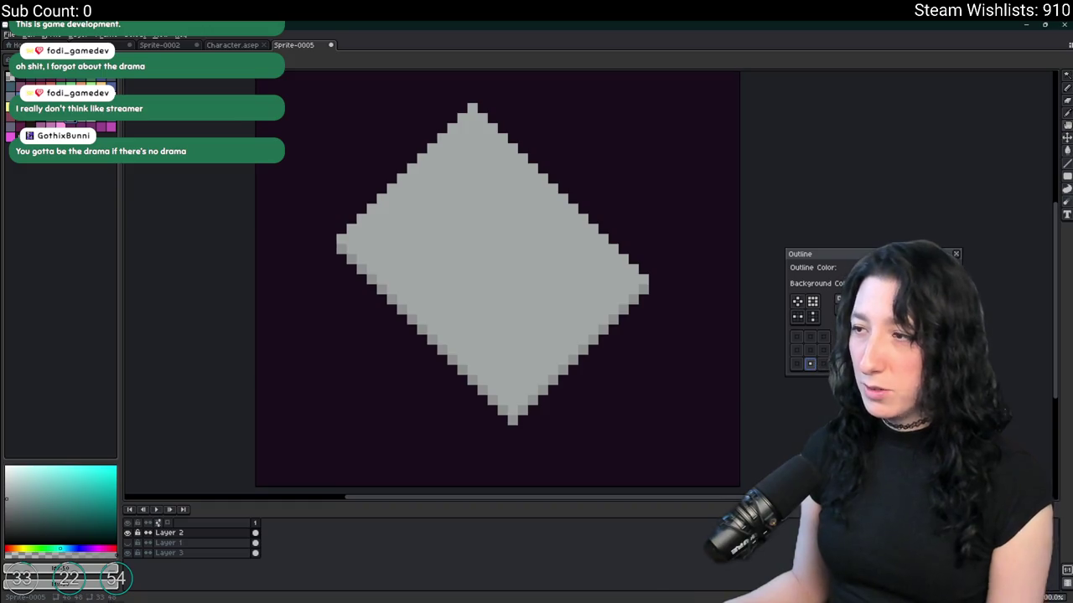
key(Return)
- Apply a second bottom-only outline pass to thicken the darker edge
key(shift+o)
key(Return)
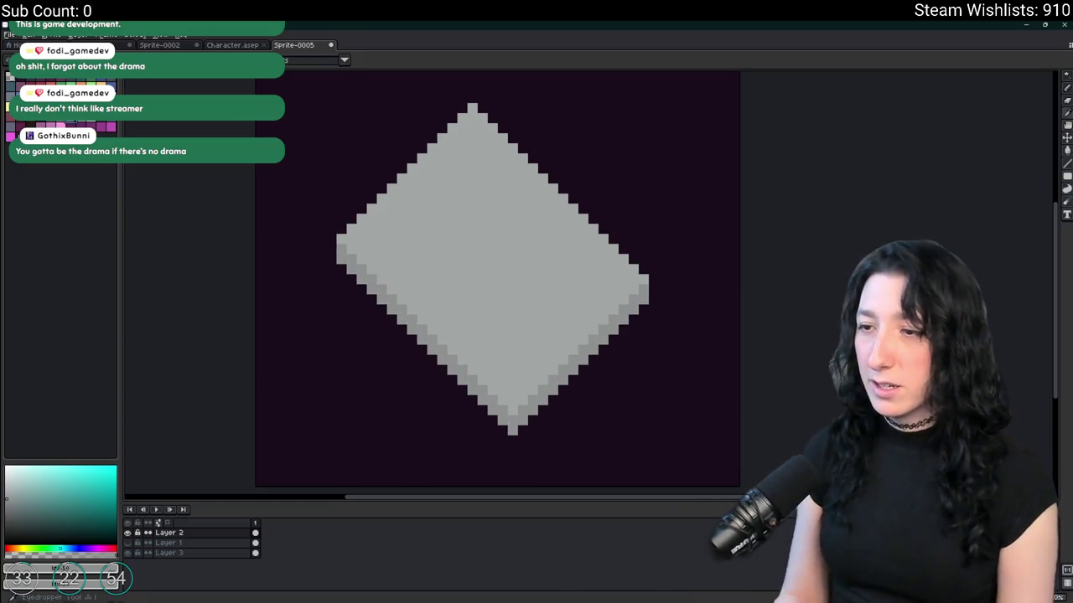
scroll(754, 287, down, 1)
scroll(712, 270, up, 1)
scroll(581, 331, up, 2)
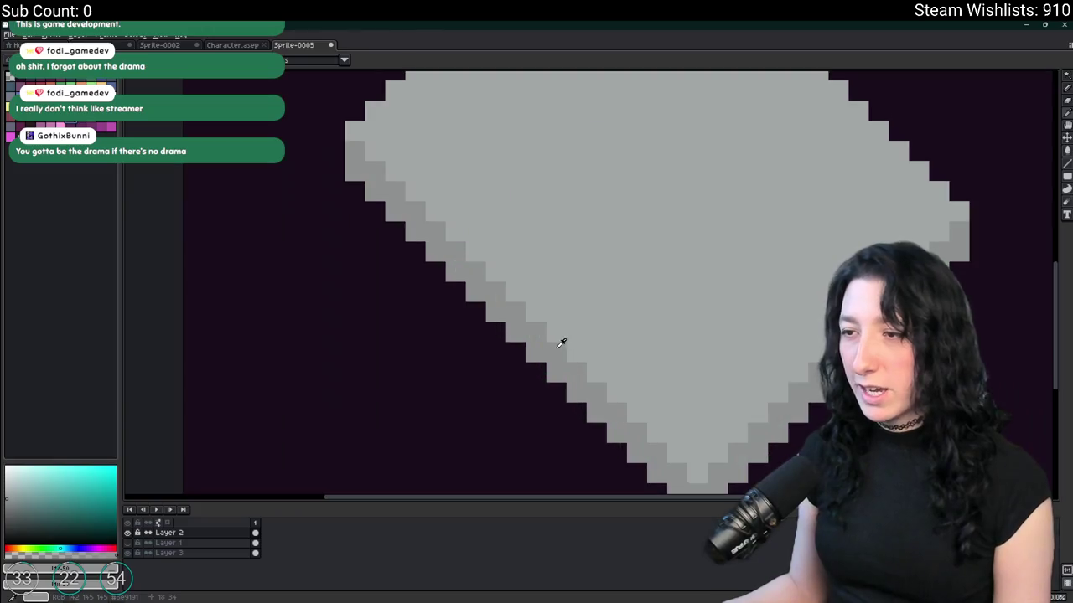
scroll(688, 243, down, 2)
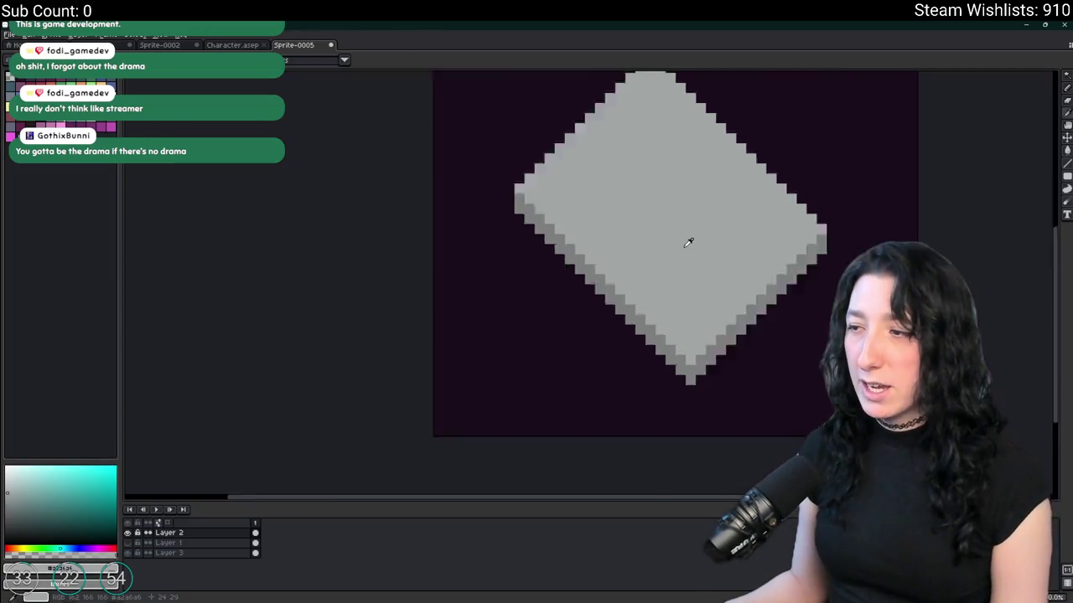
scroll(689, 245, down, 3)
scroll(686, 248, up, 2)
scroll(528, 245, right, 3)
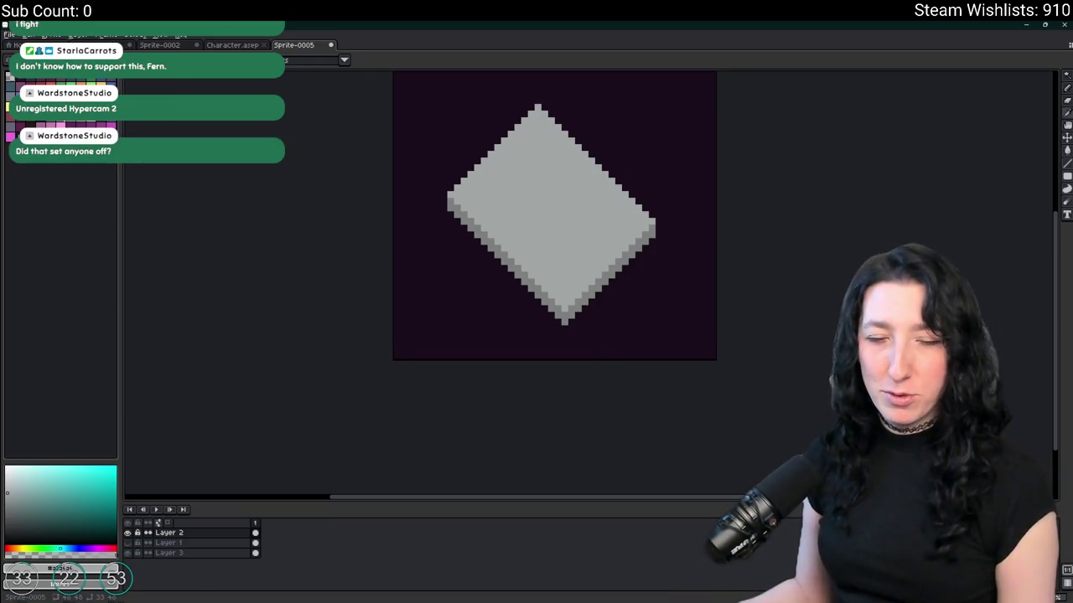
scroll(598, 282, up, 2)
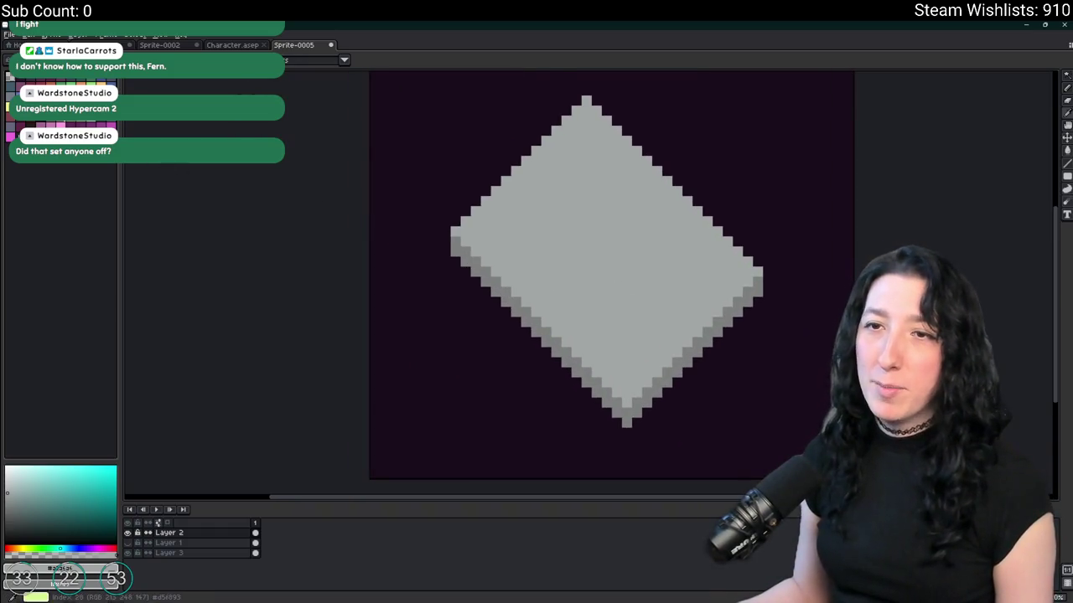
- Draw the green inset's upper-left edge and bucket-fill the diamond's interior green
scroll(524, 179, up, 2)
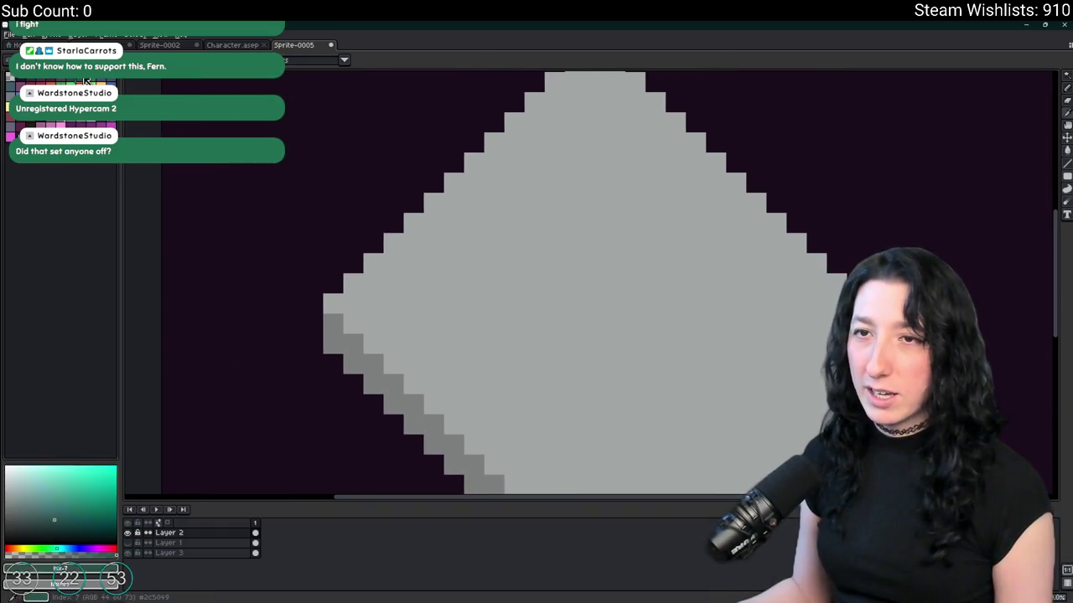
click(594, 123)
scroll(596, 119, down, 1)
mouse_move(596, 109)
mouse_down()
mouse_move(460, 239)
mouse_move(646, 428)
mouse_move(726, 367)
mouse_move(784, 295)
mouse_move(611, 133)
mouse_up()
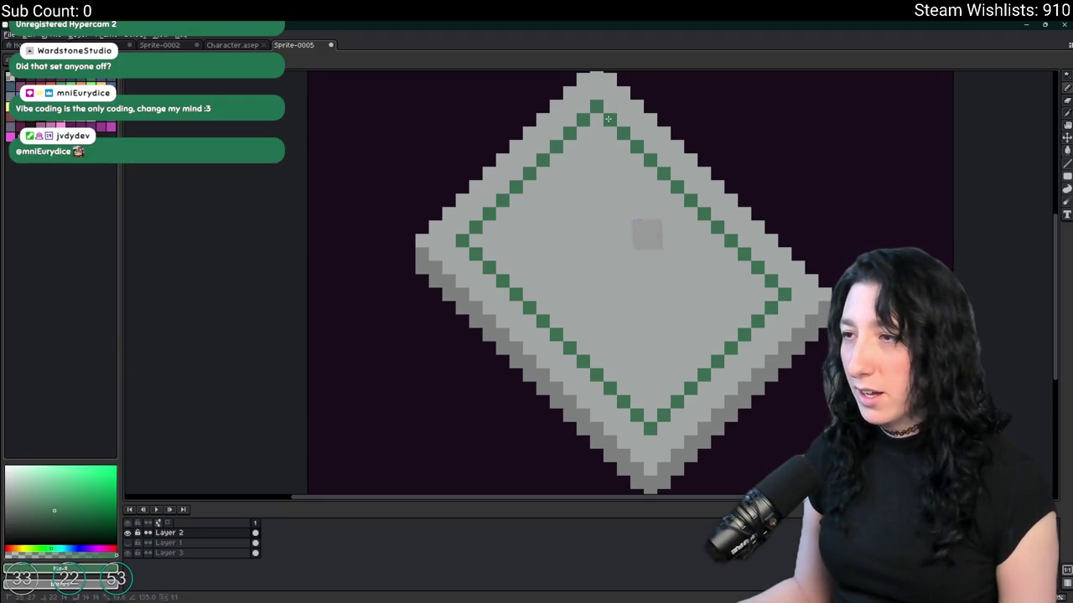
click(590, 217)
scroll(592, 214, down, 3)
scroll(594, 212, up, 3)
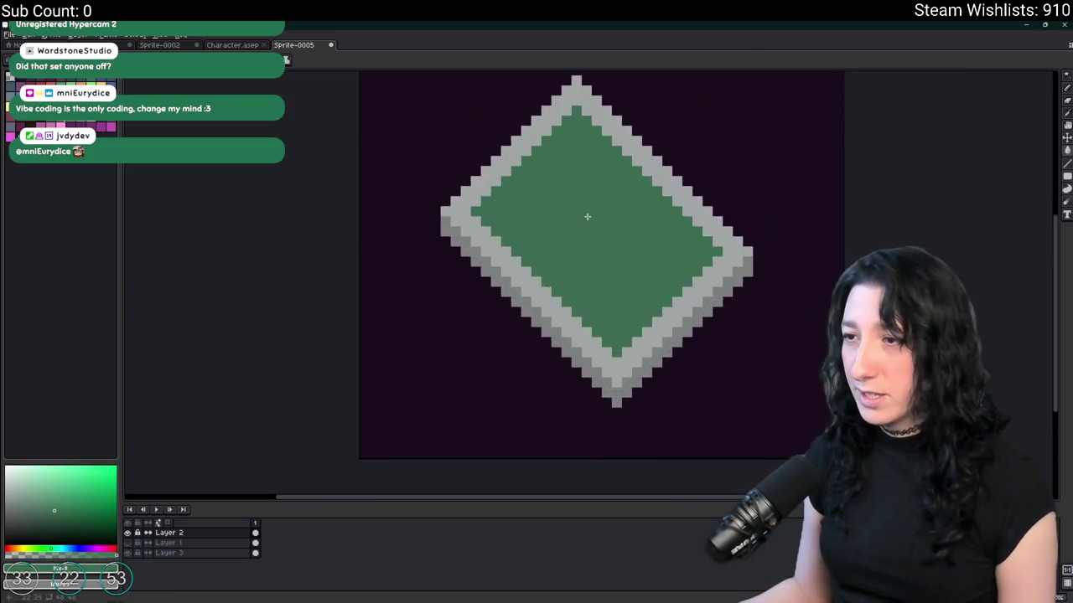
scroll(591, 213, up, 1)
scroll(589, 213, down, 1)
scroll(590, 213, up, 1)
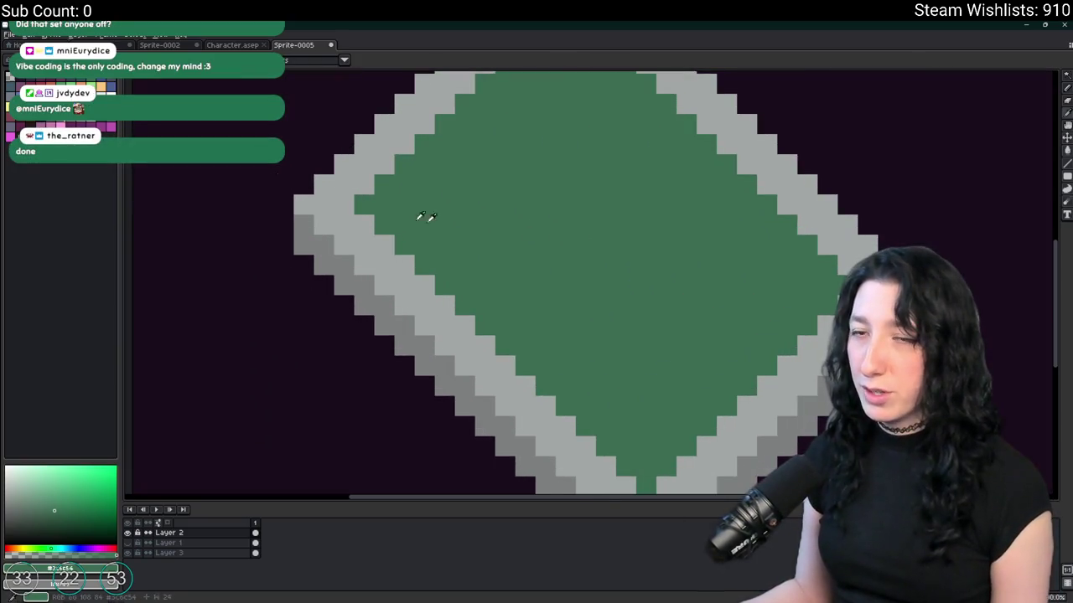
- Add a lighter-green highlight line along the inset's lower-left edge, redrawn one pixel lower
click(56, 499)
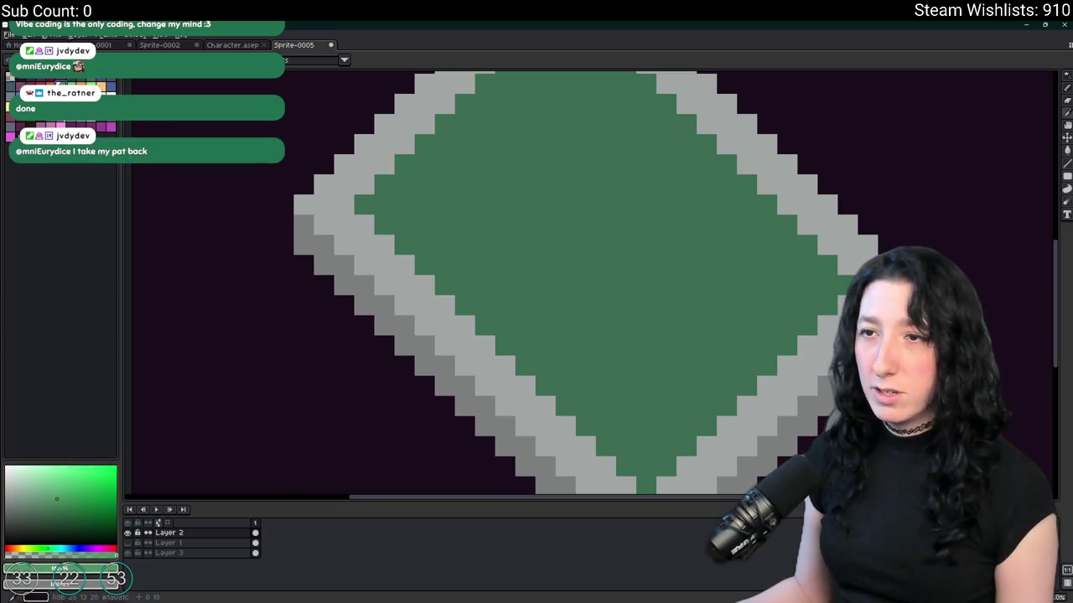
mouse_move(384, 186)
mouse_down()
mouse_move(587, 365)
mouse_move(646, 427)
mouse_move(642, 447)
mouse_up()
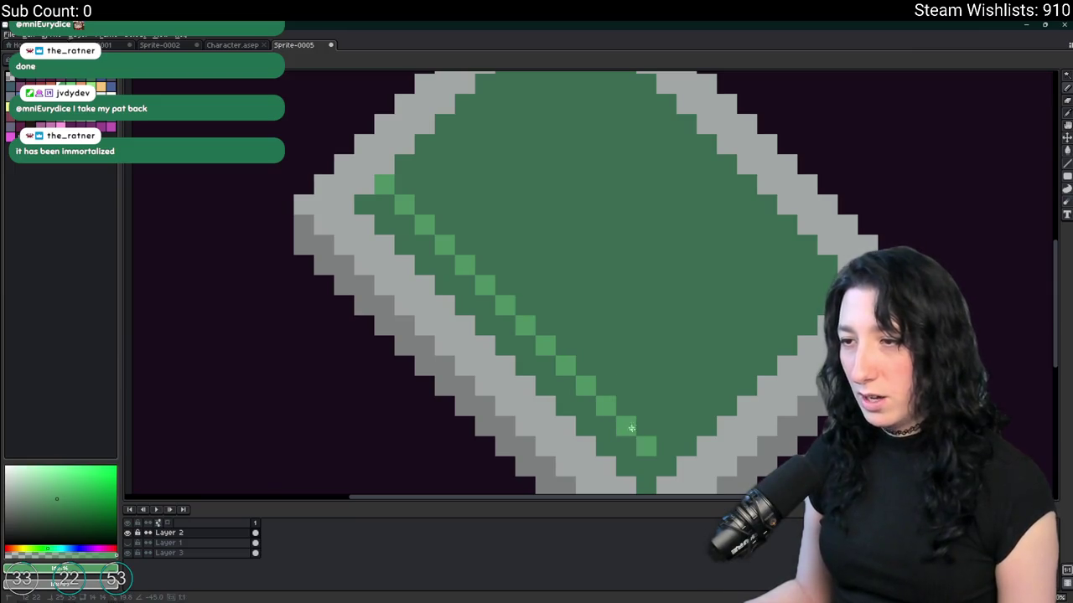
key(ctrl+z)
key(ctrl+z)
drag(384, 204, 641, 466)
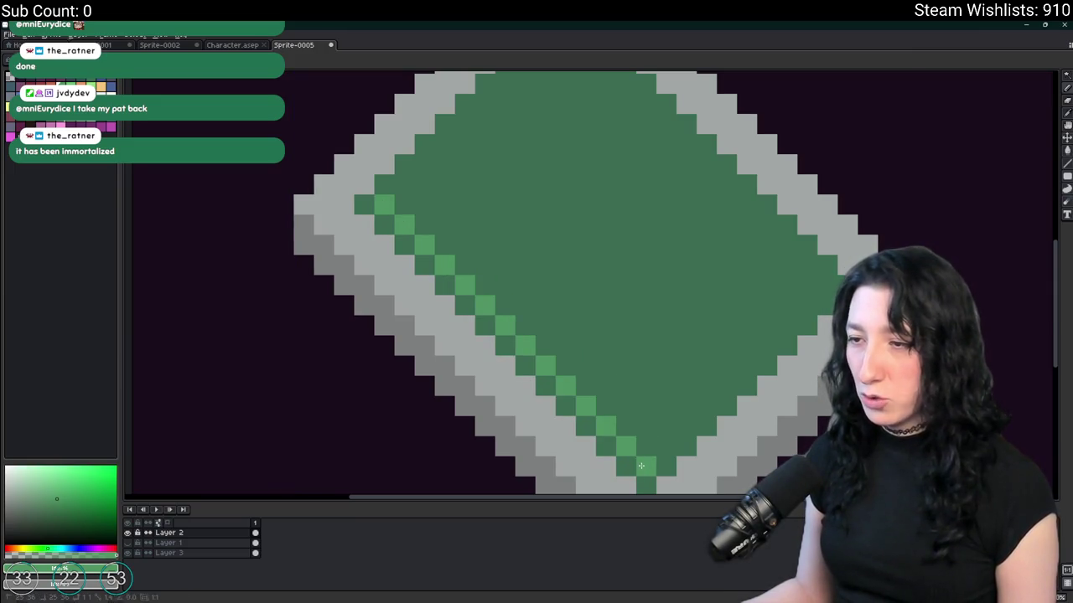
scroll(755, 292, down, 5)
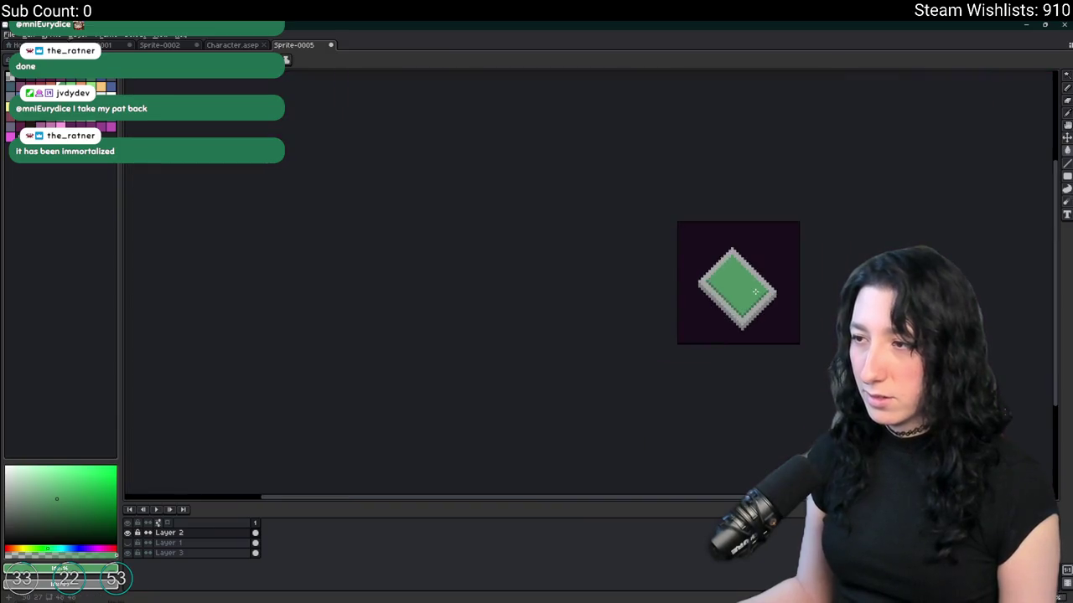
- Draw a dark-green shading line along the inset's lower-right inner edge
scroll(804, 290, down, 1)
scroll(220, 238, up, 6)
scroll(387, 318, down, 3)
scroll(336, 297, up, 2)
scroll(452, 346, down, 2)
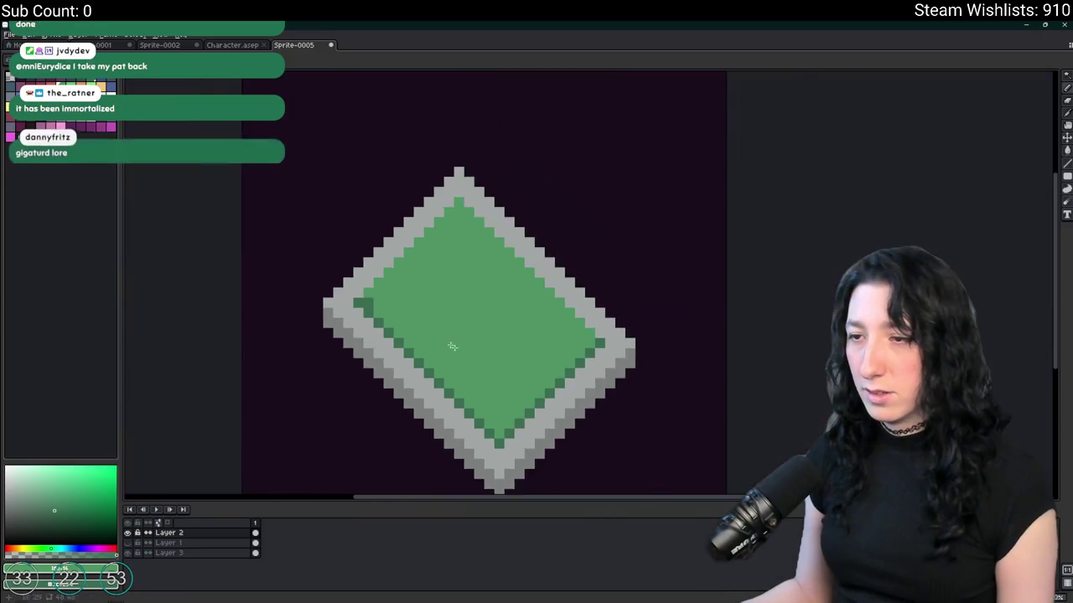
scroll(453, 346, up, 2)
mouse_move(503, 473)
mouse_down()
mouse_move(511, 479)
mouse_move(698, 297)
mouse_up()
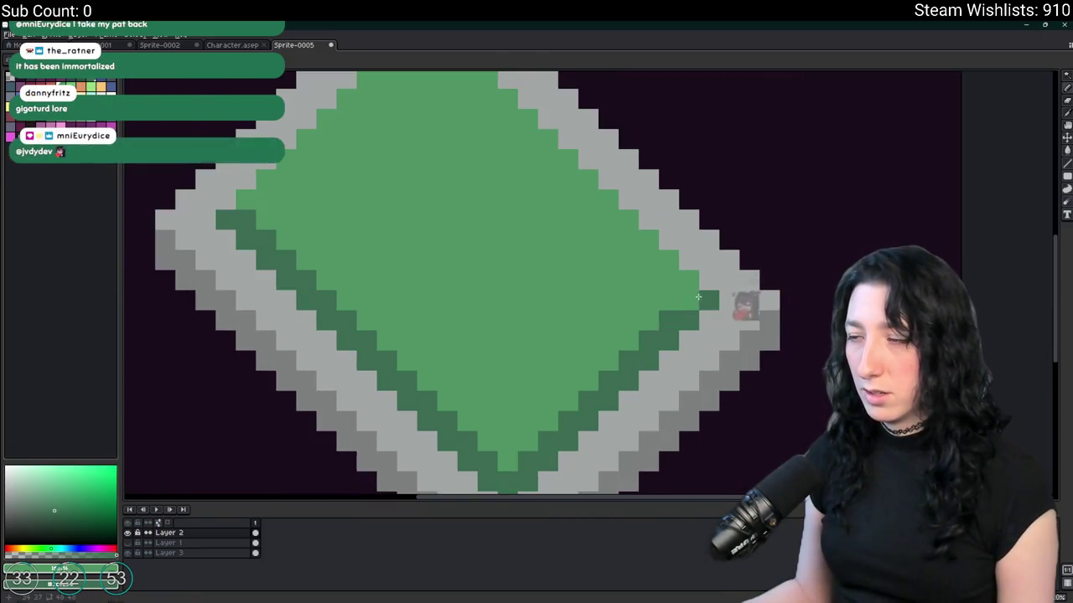
scroll(698, 297, down, 4)
scroll(735, 306, up, 3)
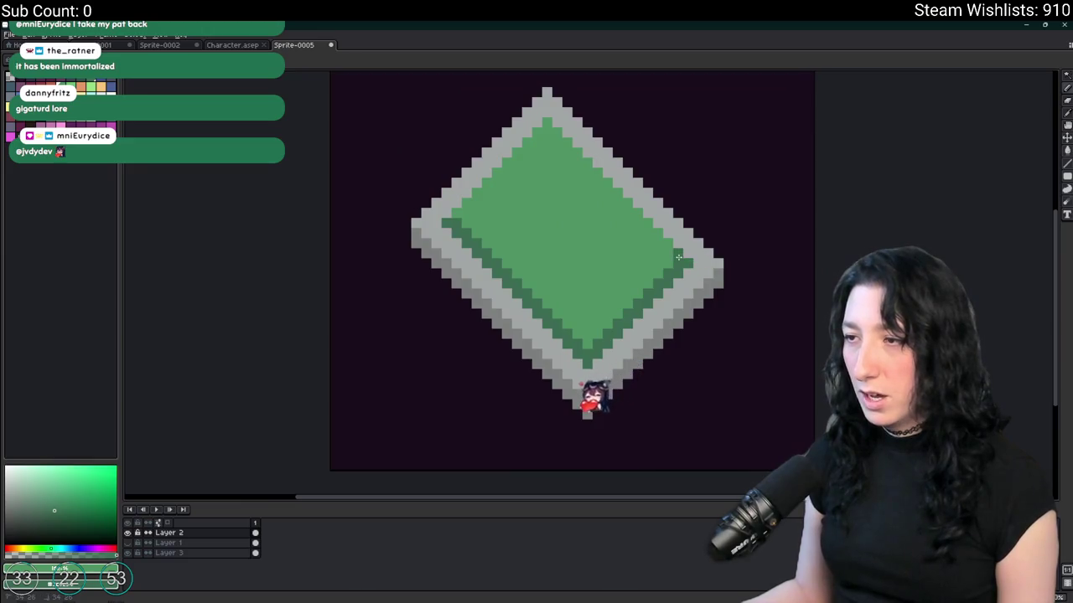
scroll(558, 304, down, 3)
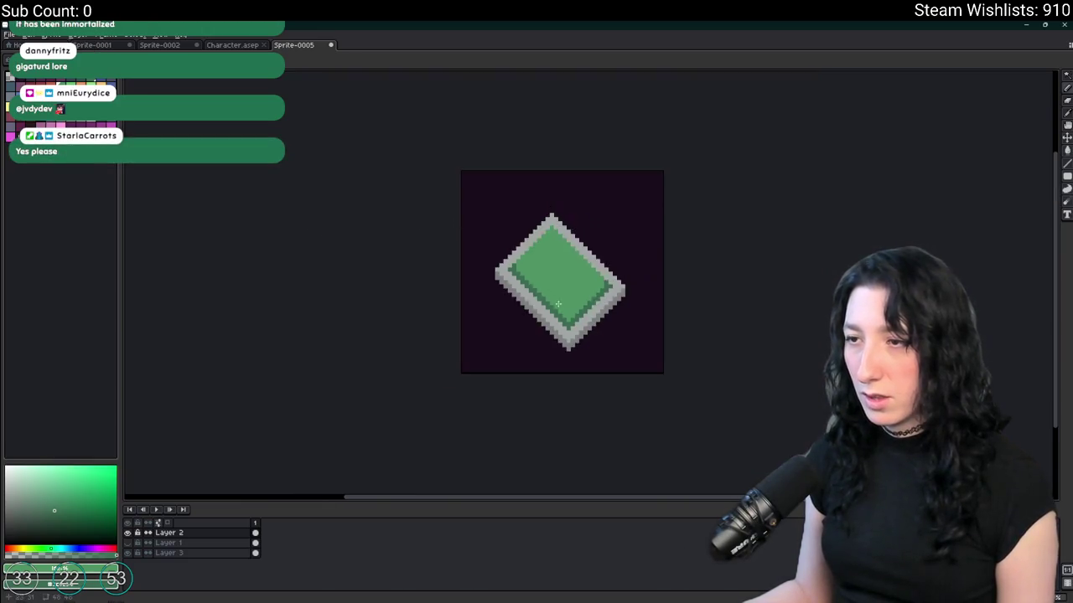
scroll(604, 325, down, 4)
scroll(606, 326, up, 2)
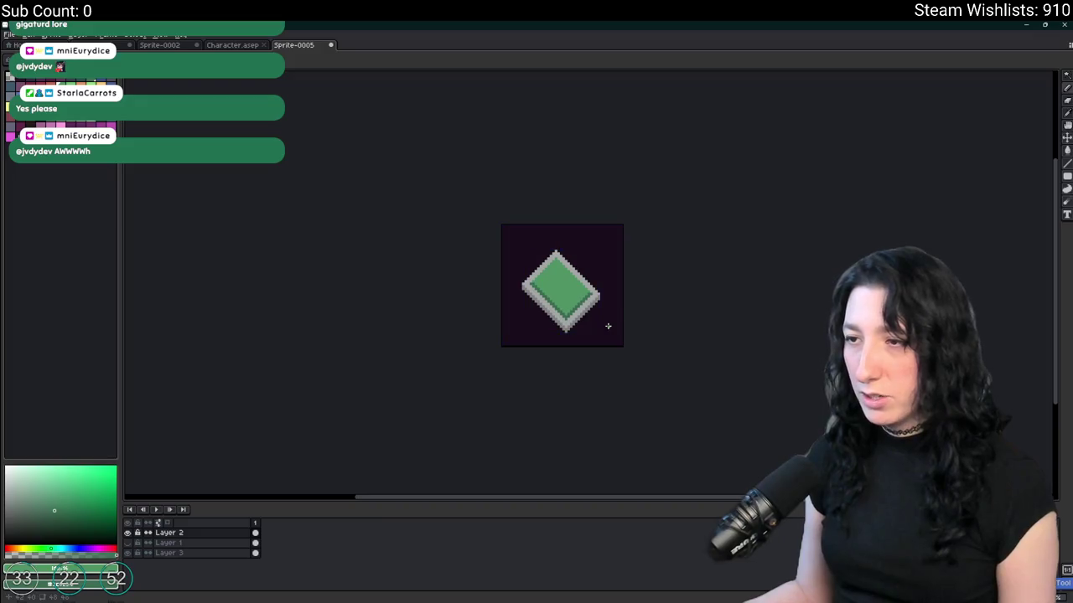
scroll(570, 319, down, 2)
scroll(520, 292, up, 2)
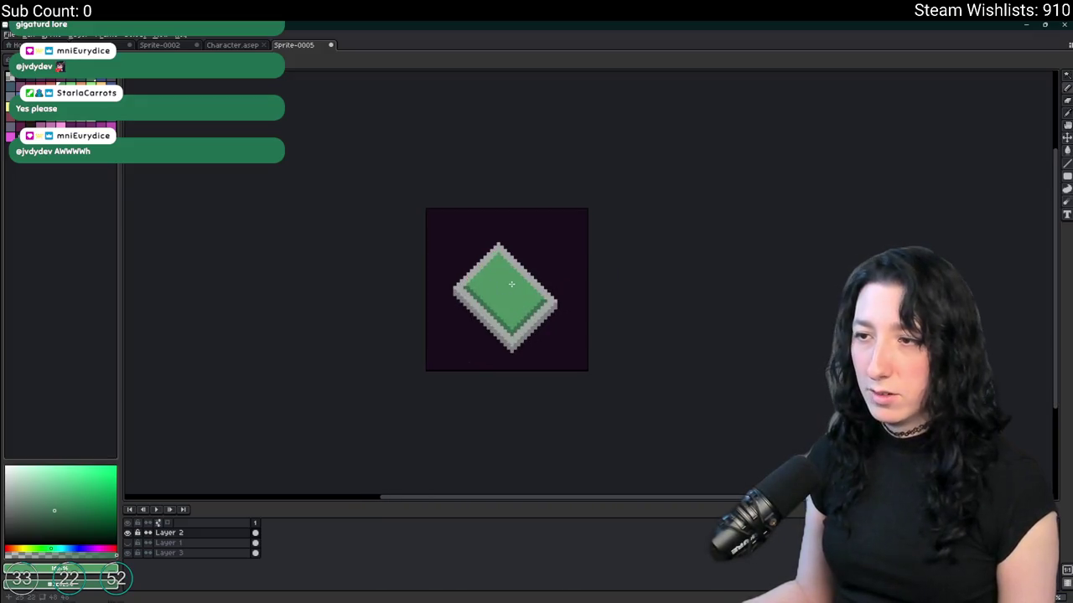
scroll(512, 284, up, 1)
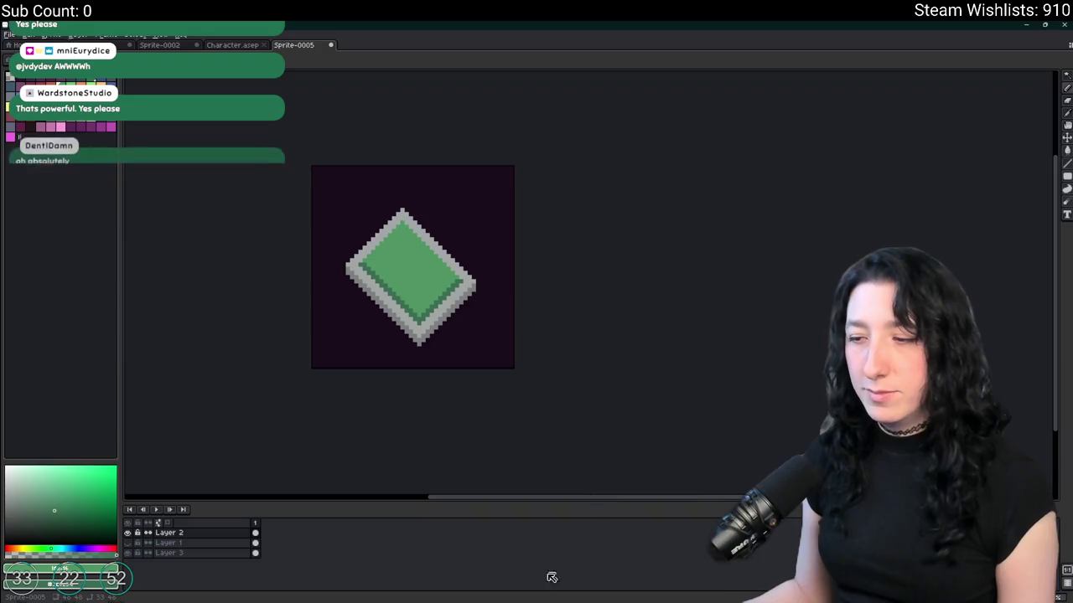
- Search 'discord' in the system launcher without launching anything
key(super)
text(discord)
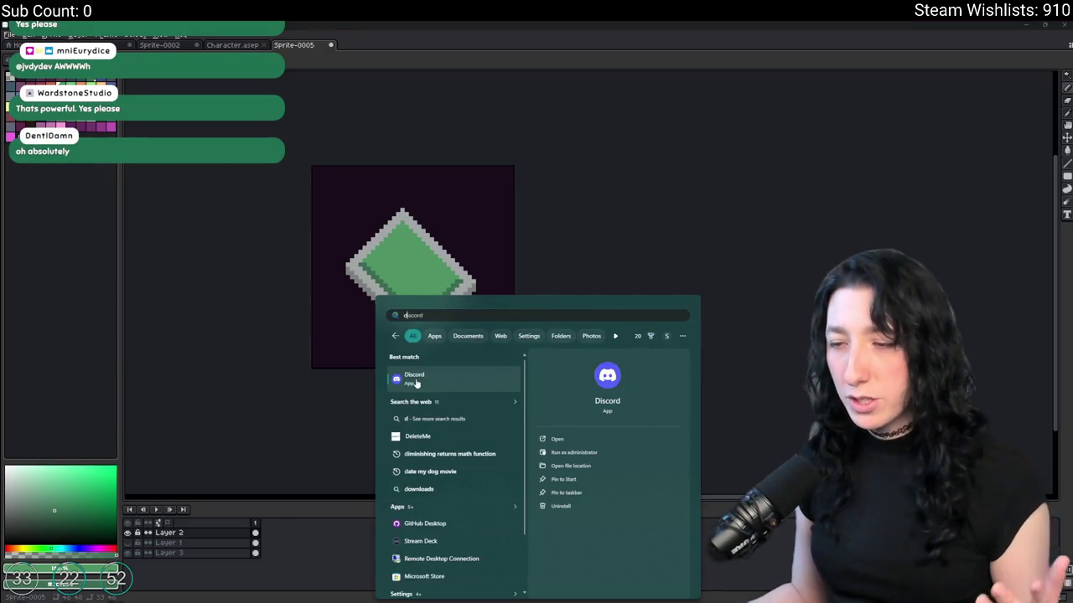
key(Return)
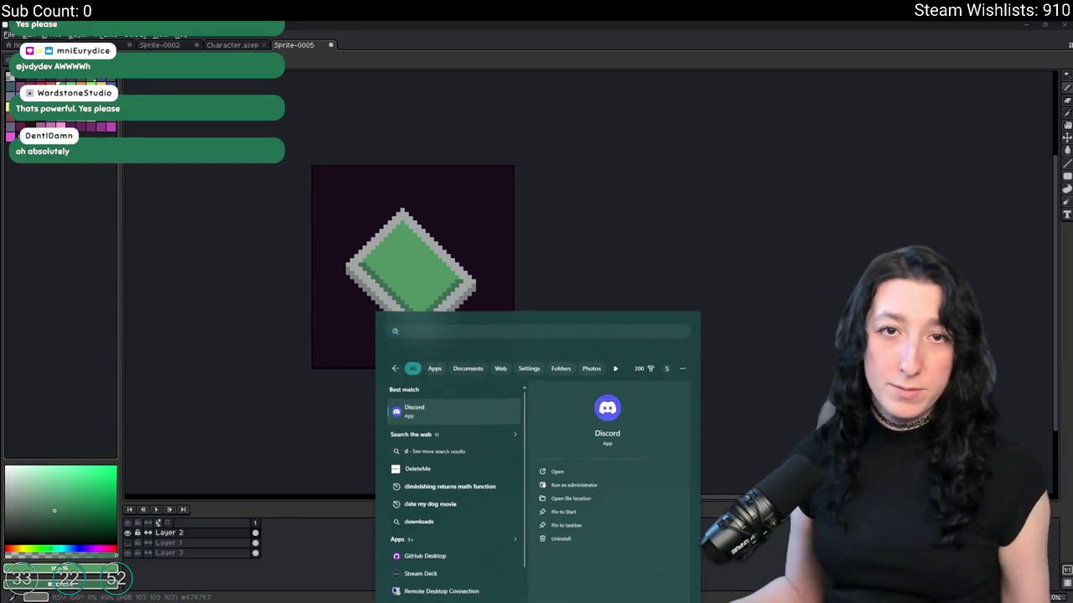